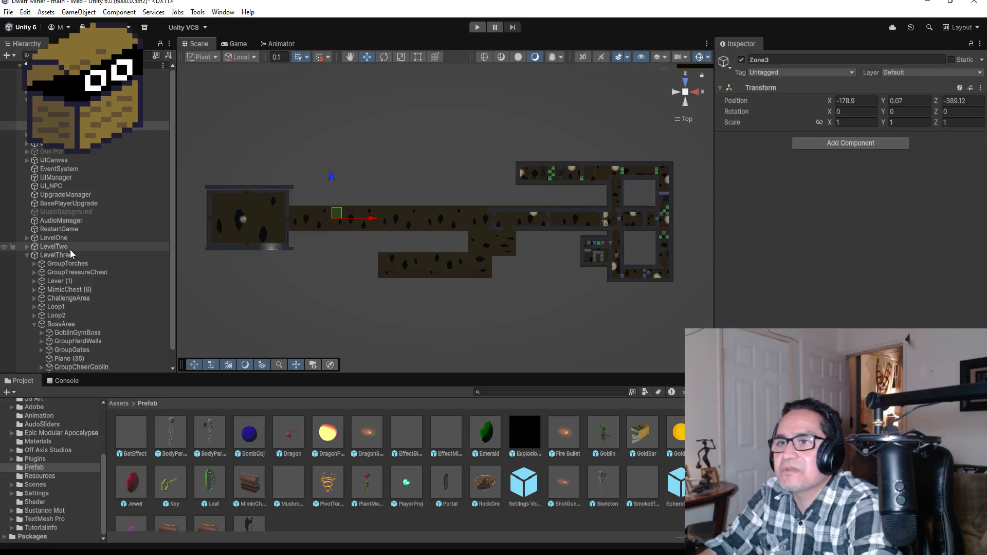
# - Select GoblinGymBoss and scroll its Inspector to the Animator and Goblin Gym Boss (Script) components
pyautogui.scroll(-1, 70, 330)
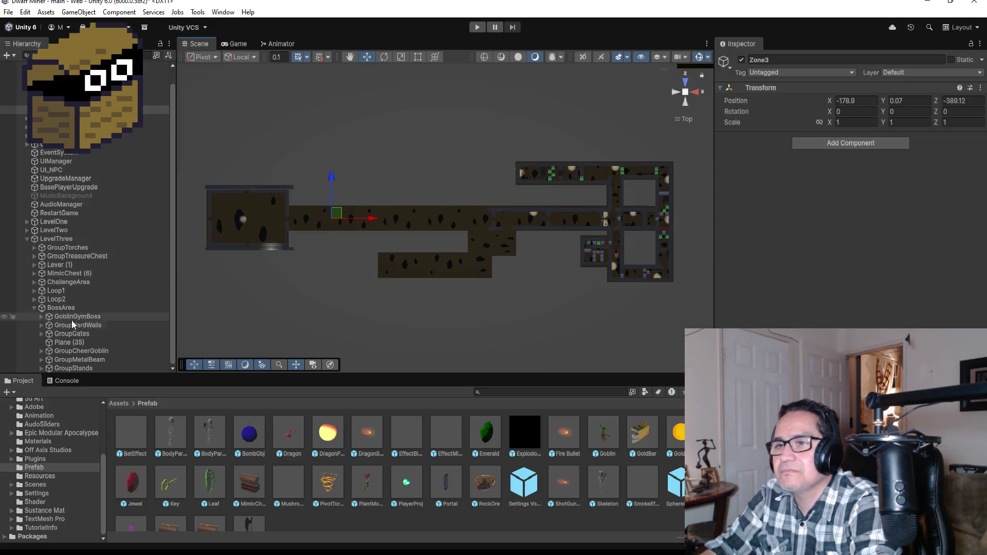
pyautogui.click(75, 316)
pyautogui.scroll(-5, 848, 190)
pyautogui.scroll(-3, 848, 190)
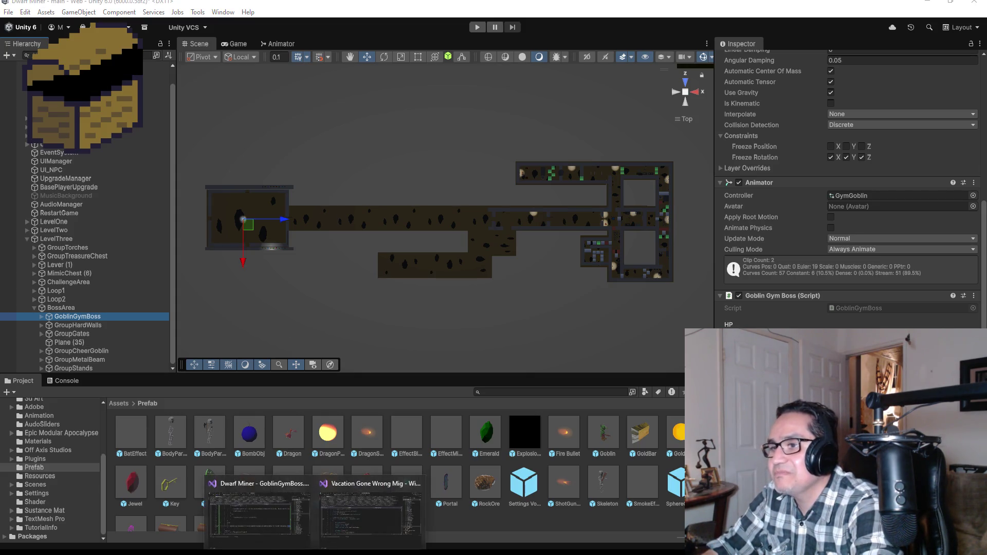
# - Bring GoblinGymBoss.cs forward in Visual Studio and review its private fields and Update loop
pyautogui.click(370, 491)
pyautogui.scroll(6, 326, 198)
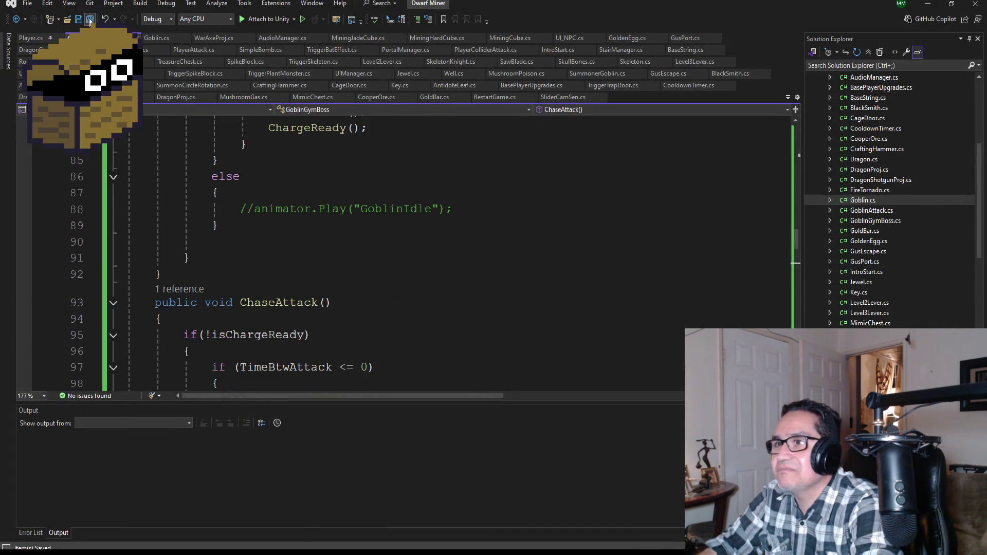
pyautogui.scroll(-3, 246, 242)
pyautogui.scroll(-3, 351, 281)
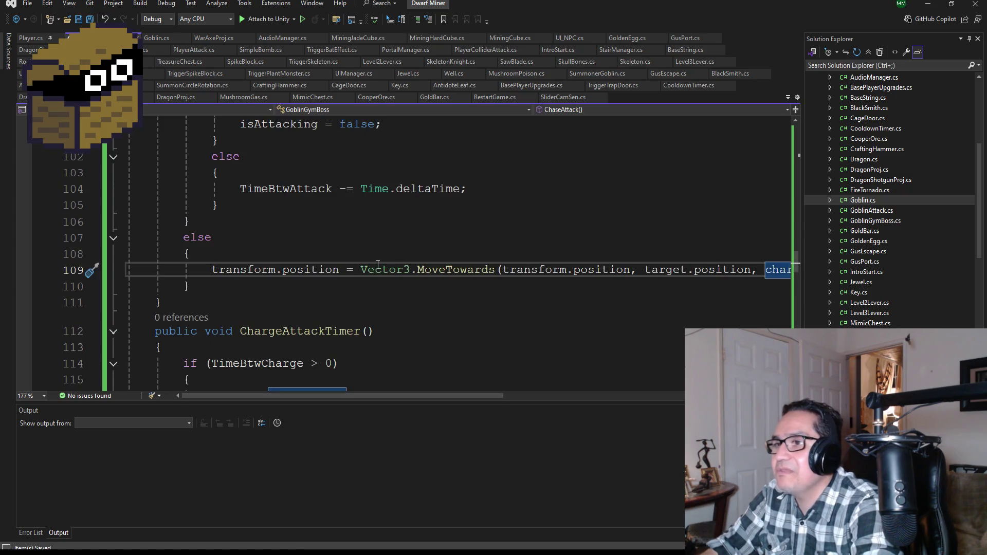
pyautogui.scroll(20, 378, 264)
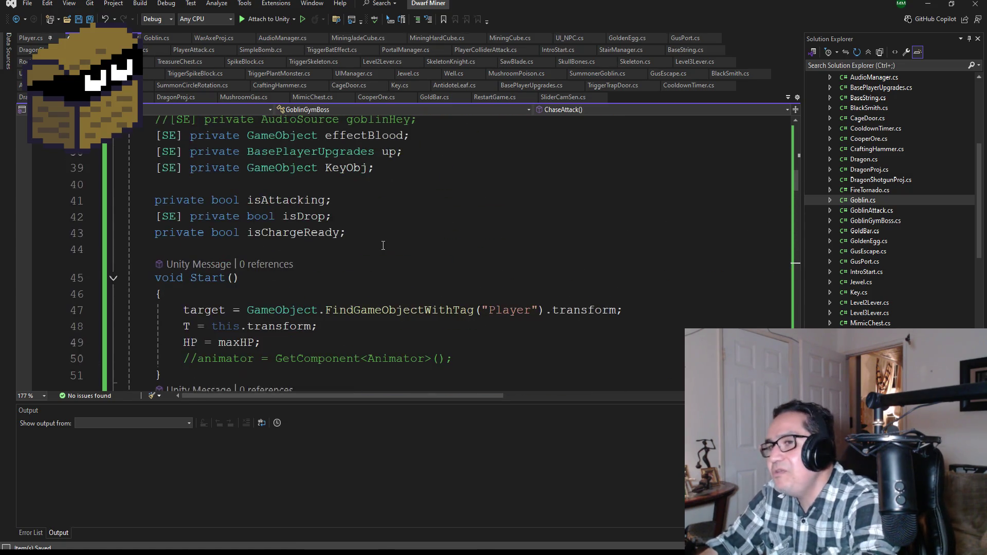
pyautogui.scroll(-10, 386, 247)
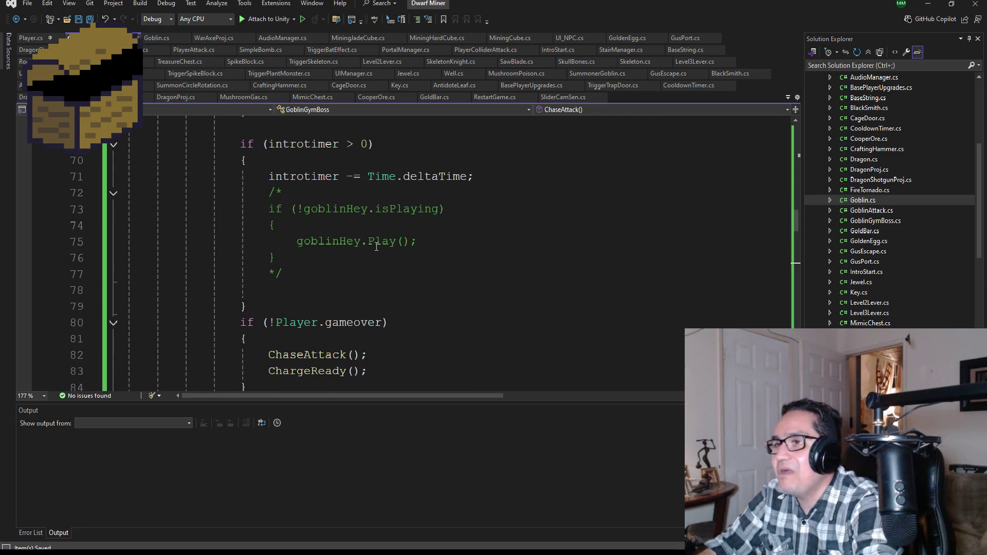
pyautogui.scroll(3, 376, 247)
pyautogui.scroll(-4, 411, 277)
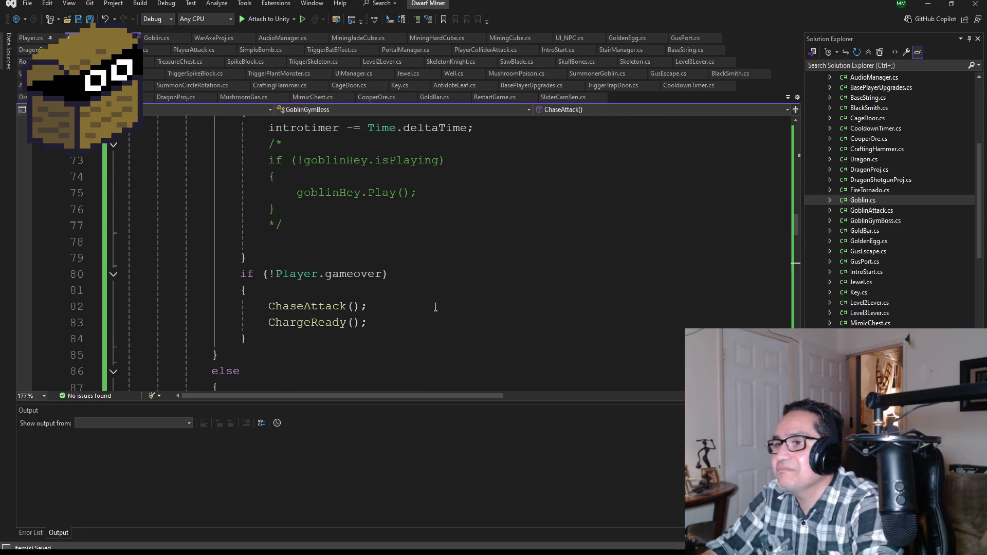
pyautogui.scroll(1, 434, 296)
pyautogui.scroll(-2, 437, 303)
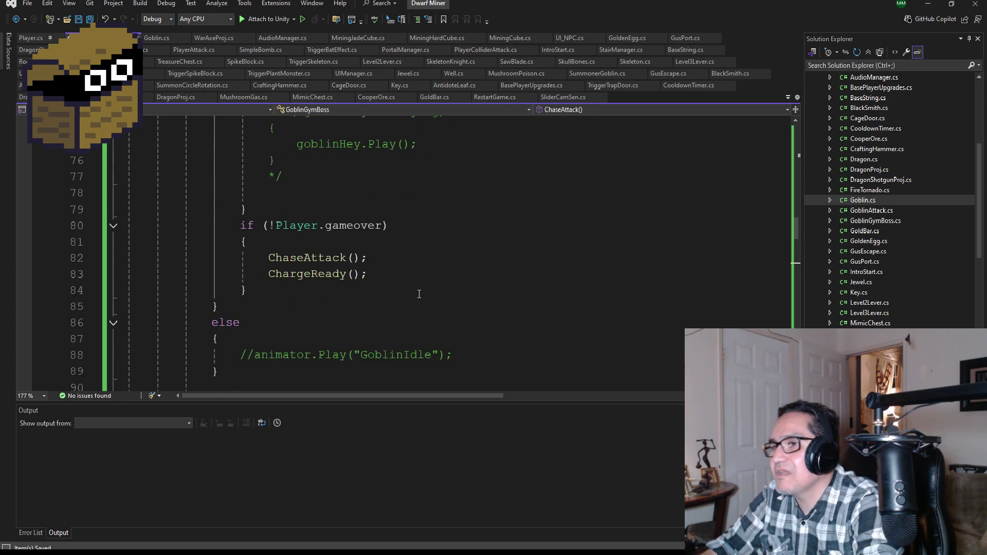
# - Place the cursor after ChargeReady(), review the ChaseAttack movement code, then minimize Visual Studio
pyautogui.click(393, 276)
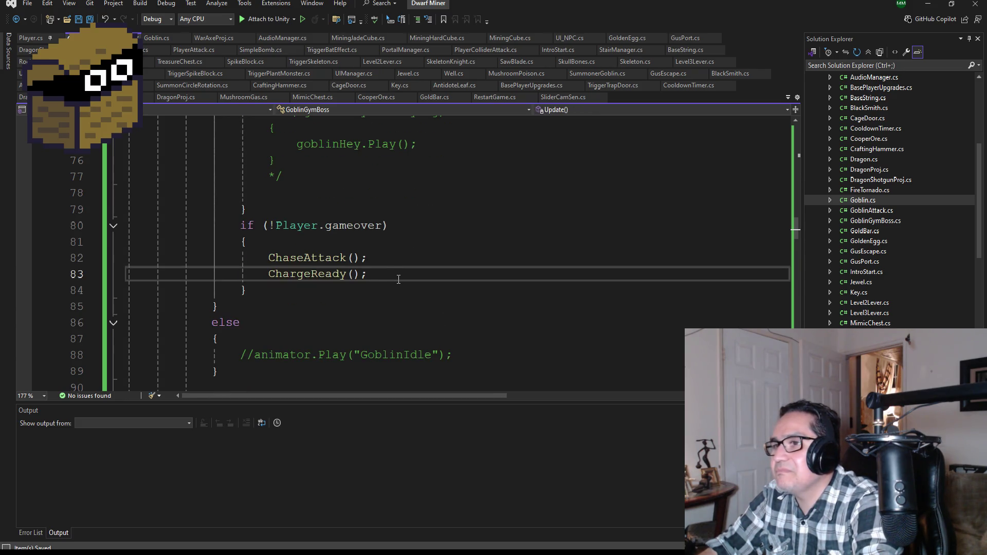
pyautogui.scroll(-4, 399, 286)
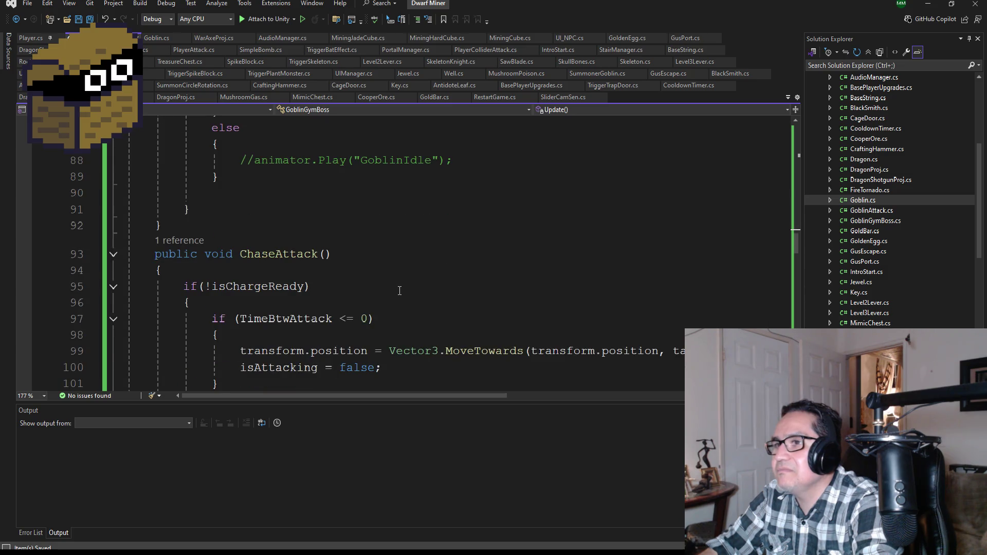
pyautogui.scroll(3, 399, 291)
pyautogui.scroll(-4, 398, 292)
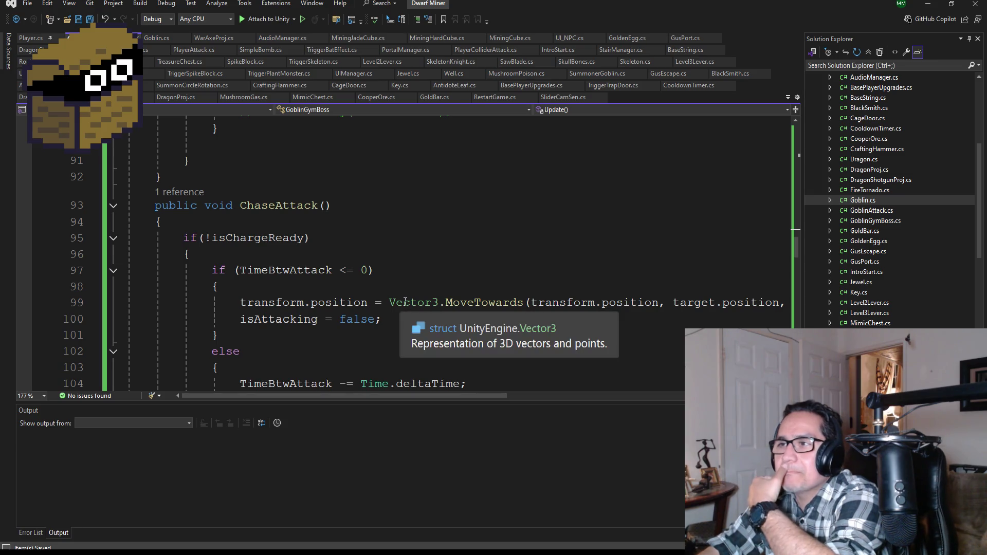
pyautogui.scroll(3, 399, 294)
pyautogui.scroll(-5, 387, 287)
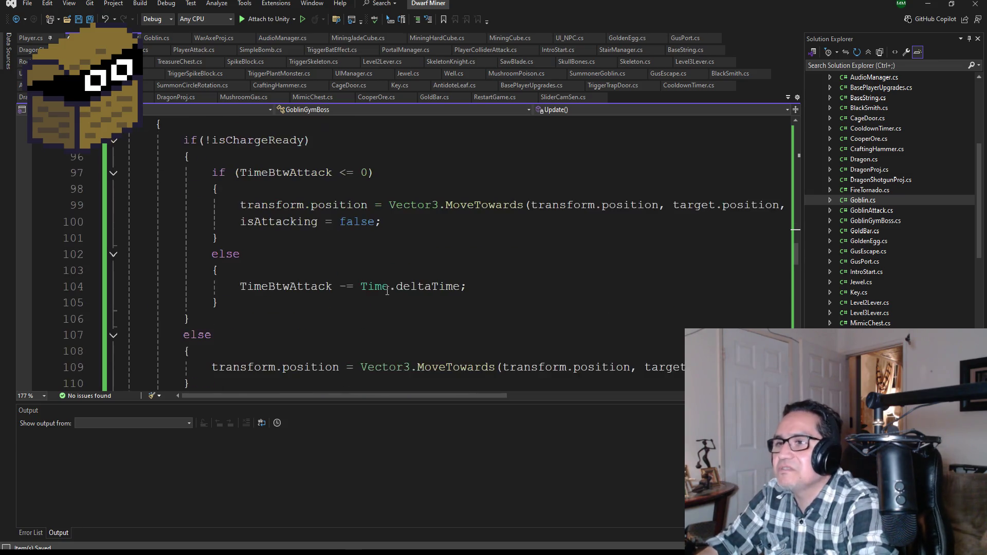
pyautogui.scroll(4, 361, 266)
pyautogui.scroll(14, 361, 265)
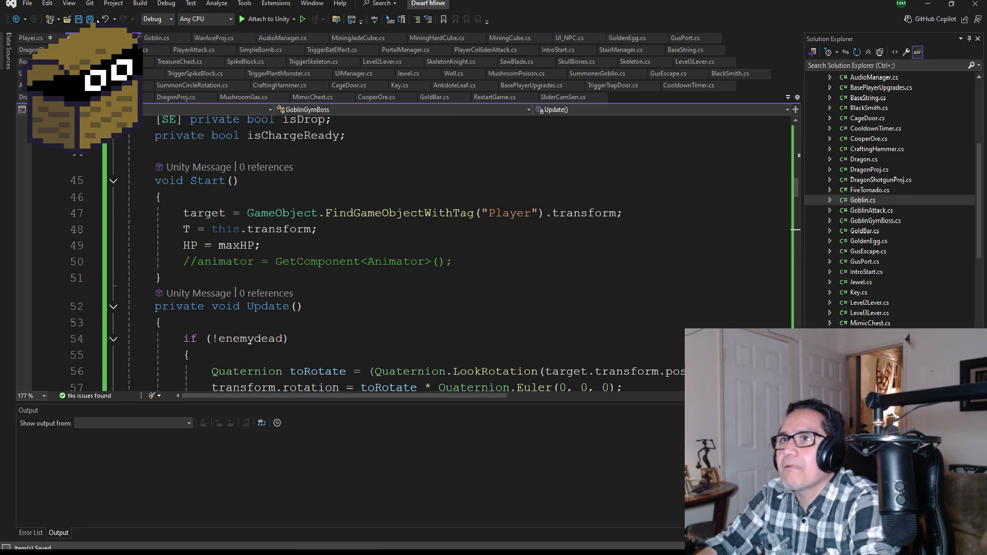
pyautogui.click(928, 4)
# - Switch to the Game view and set play mode to Play Focused
pyautogui.click(237, 44)
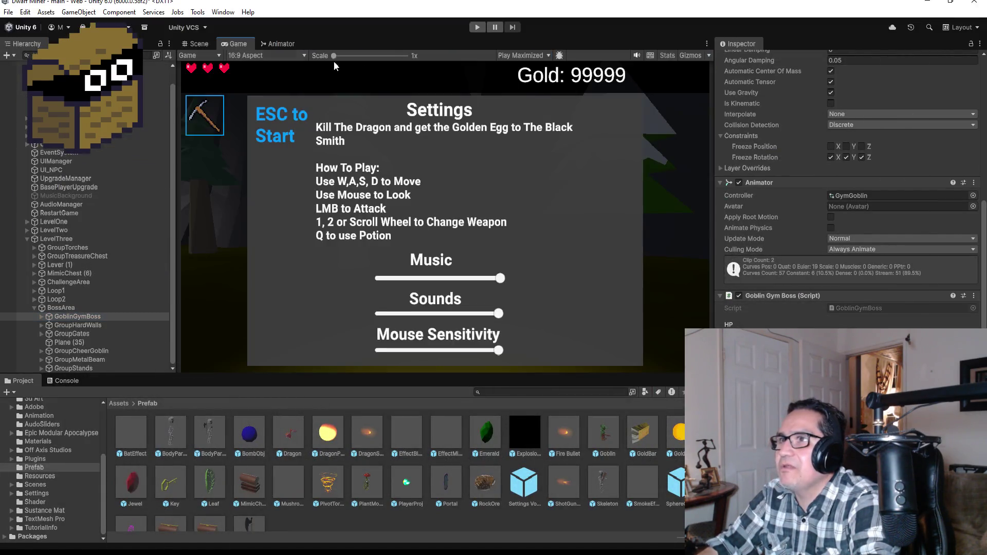
pyautogui.click(535, 55)
pyautogui.click(532, 66)
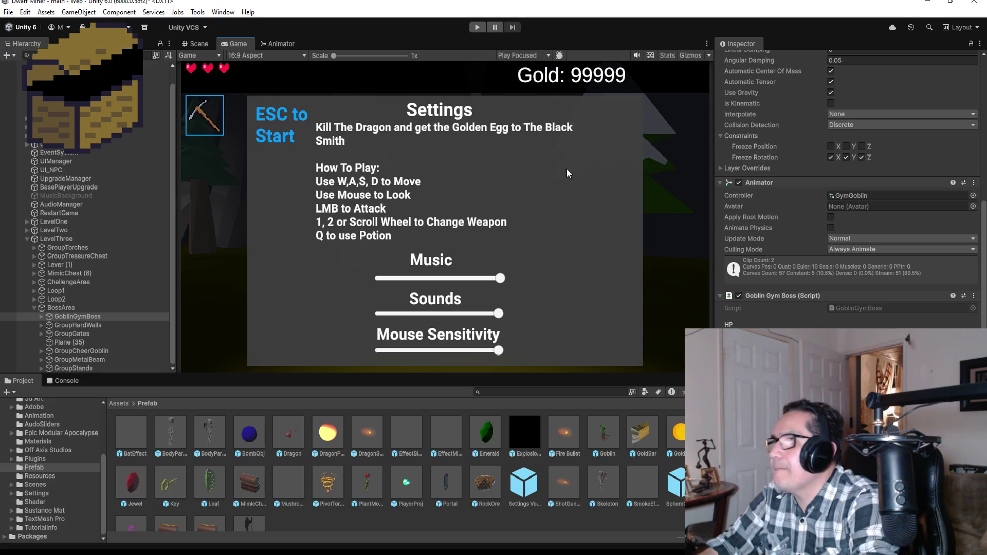
# - Add a Scene panel beside the Inspector, then close that extra panel again
pyautogui.scroll(3, 785, 51)
pyautogui.rightClick(755, 45)
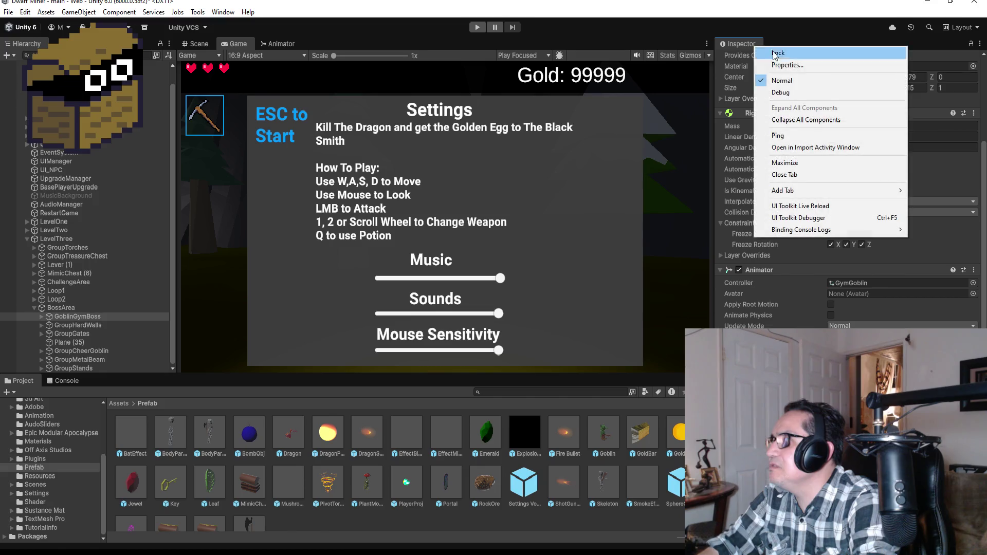
pyautogui.moveTo(817, 193)
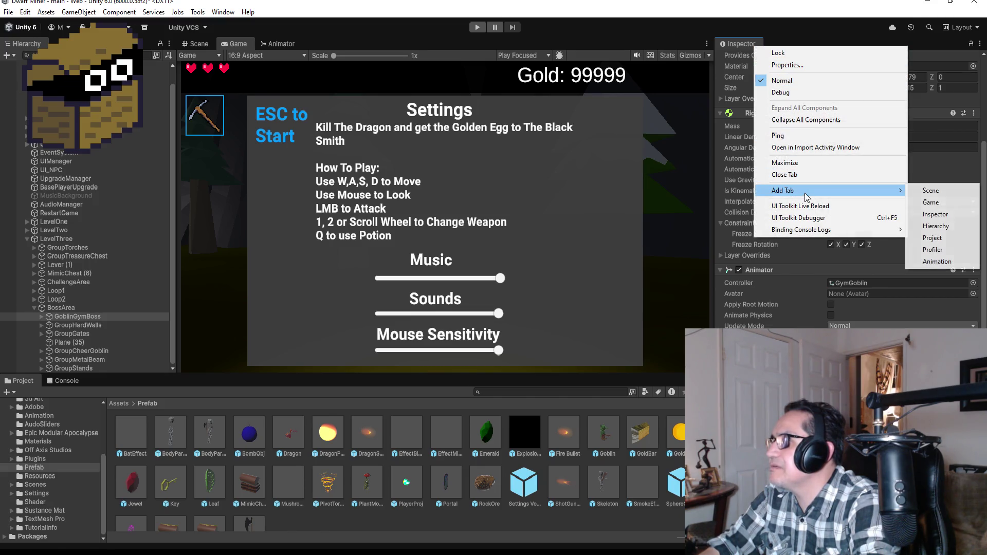
pyautogui.click(934, 191)
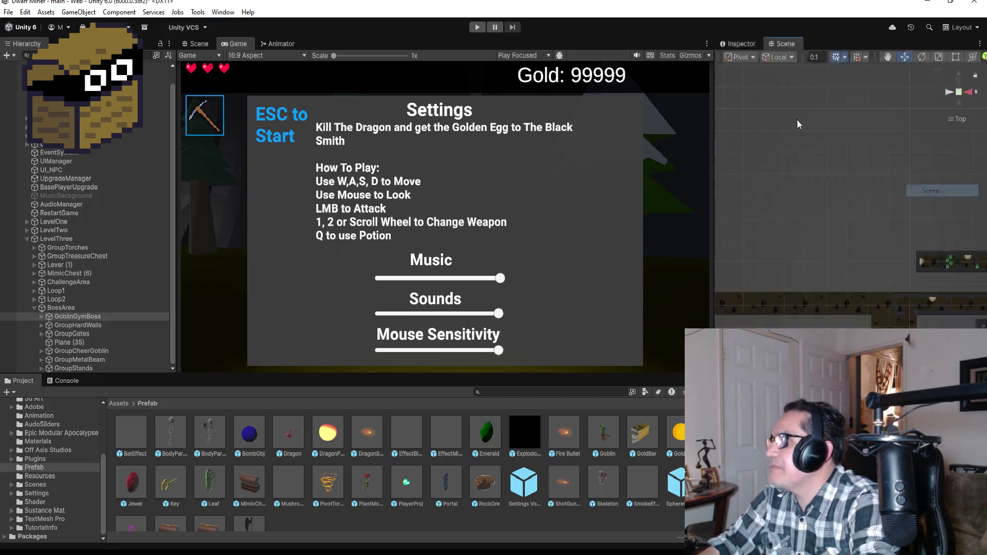
pyautogui.rightClick(787, 47)
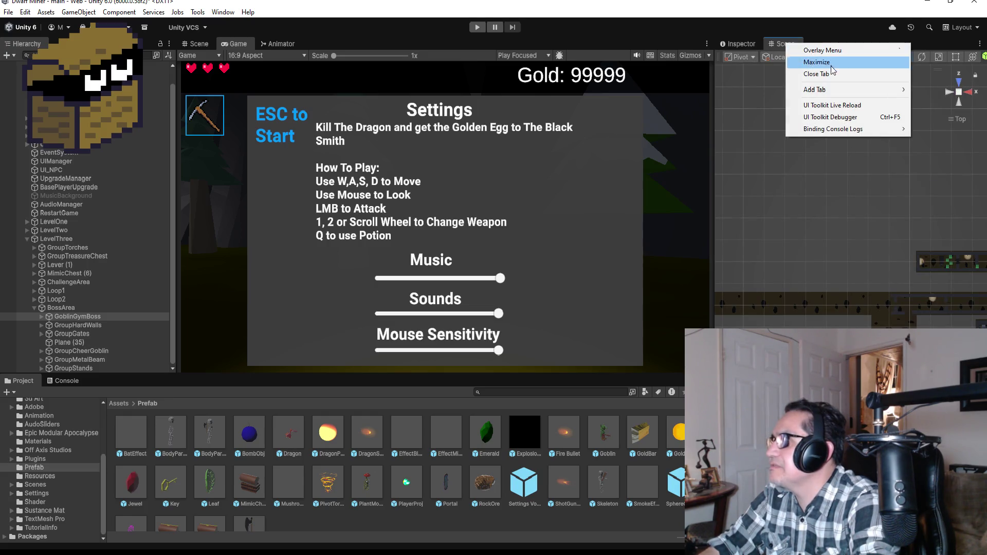
pyautogui.moveTo(832, 91)
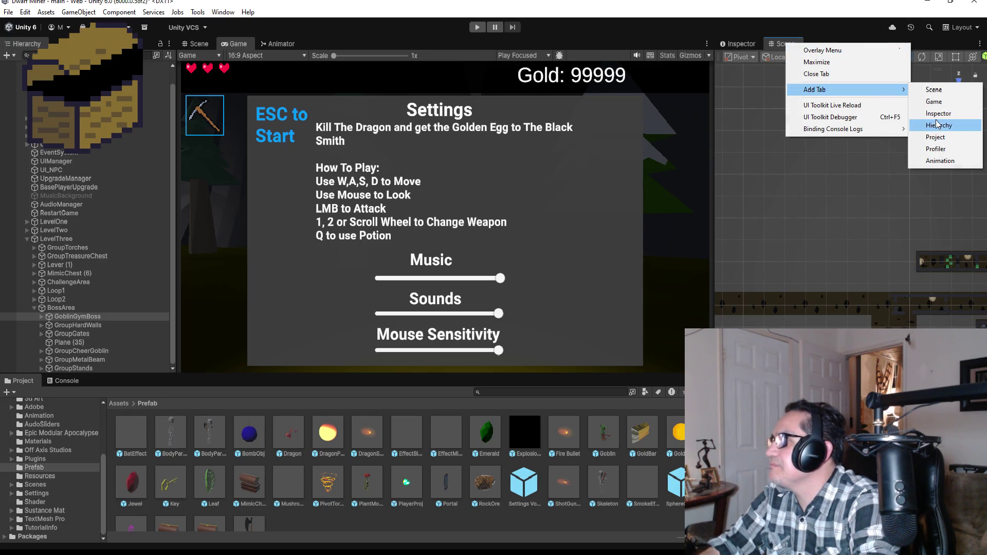
pyautogui.click(778, 47)
pyautogui.rightClick(778, 48)
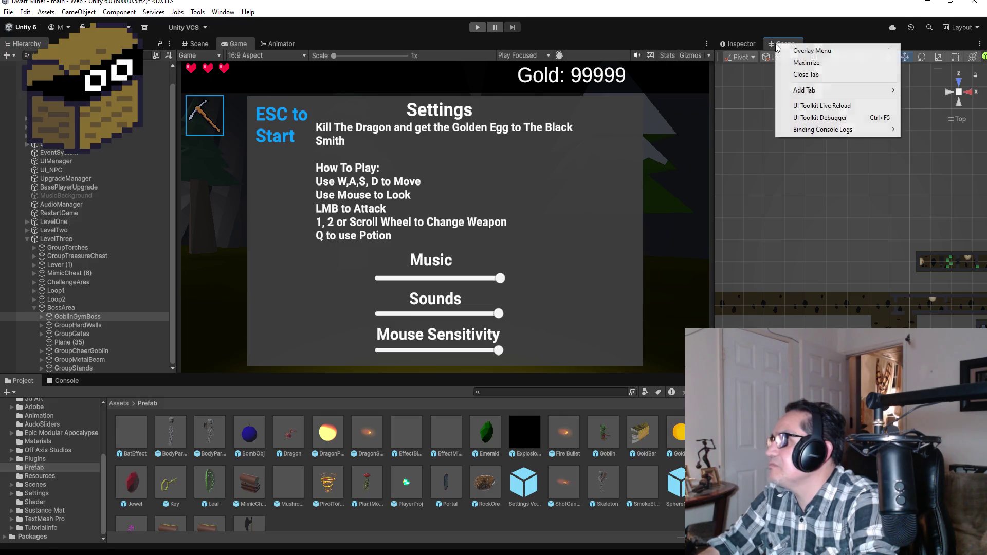
pyautogui.moveTo(813, 91)
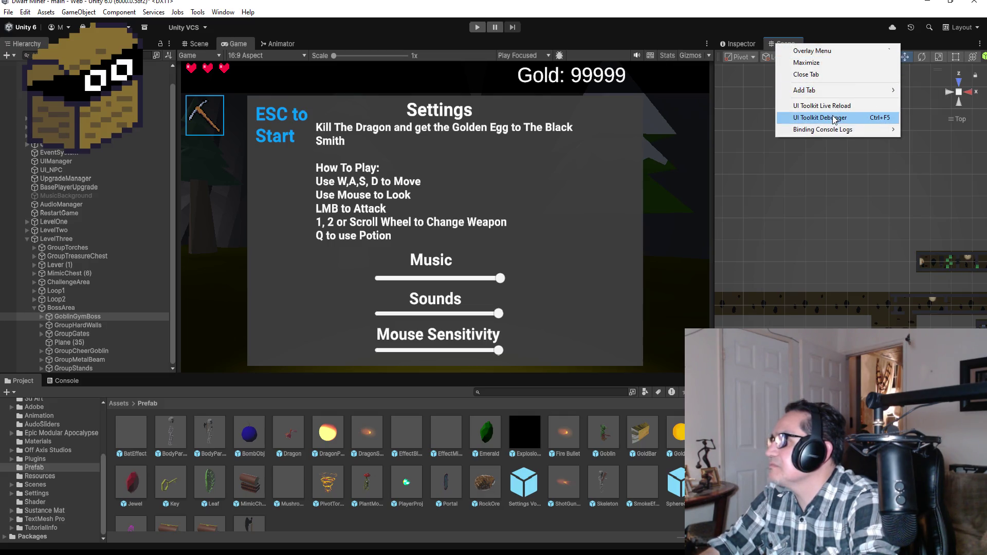
pyautogui.click(807, 76)
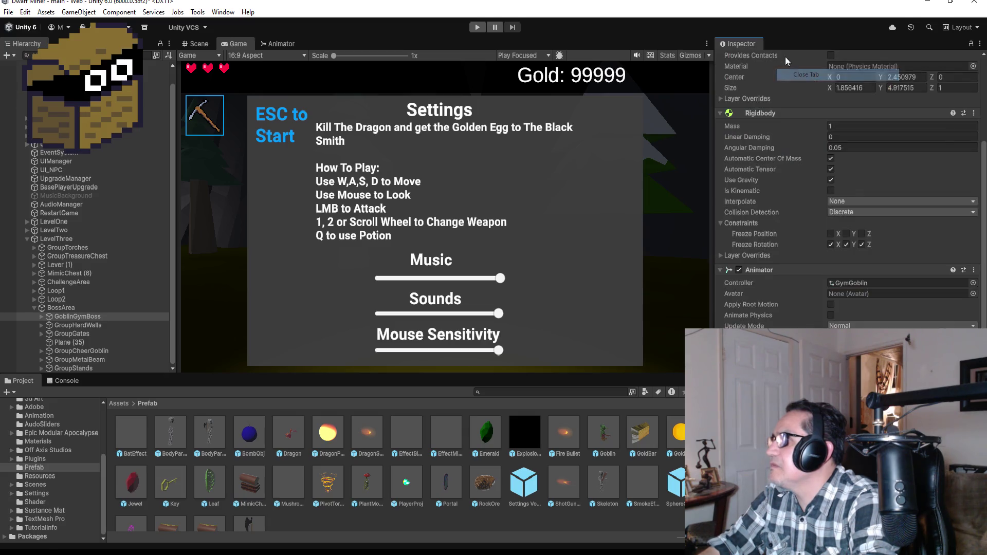
# - Add a second Inspector tab set to Debug mode, then start Play mode
pyautogui.rightClick(740, 43)
pyautogui.moveTo(786, 187)
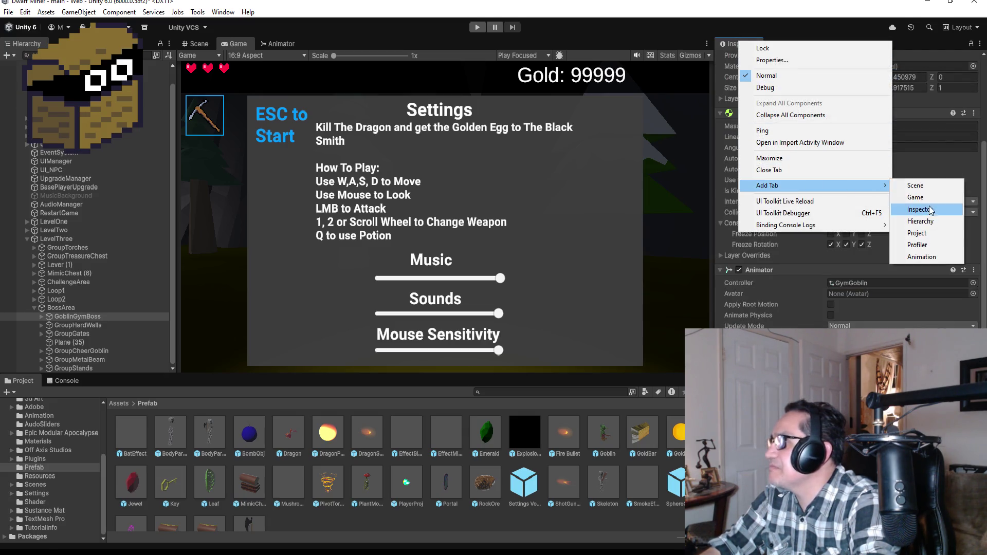
pyautogui.click(920, 209)
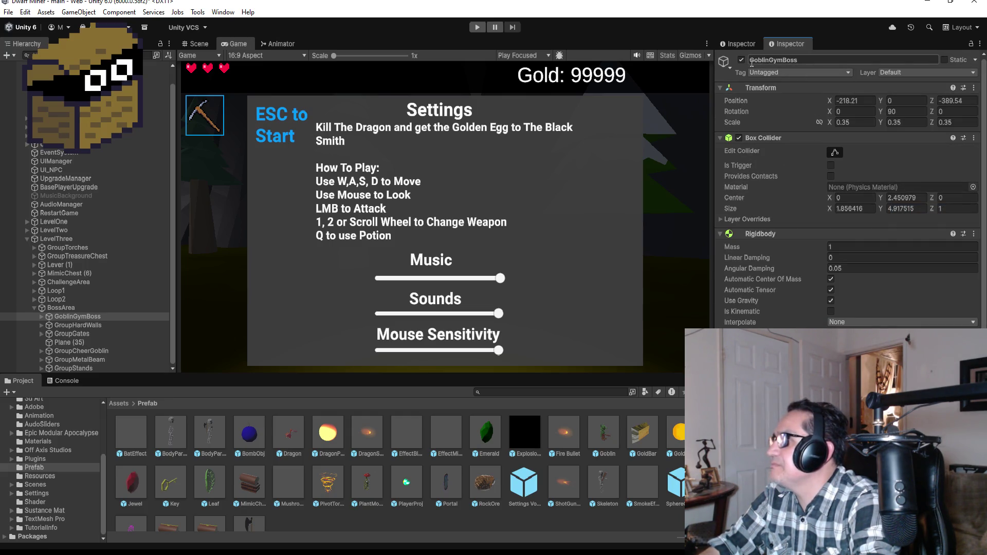
pyautogui.click(981, 47)
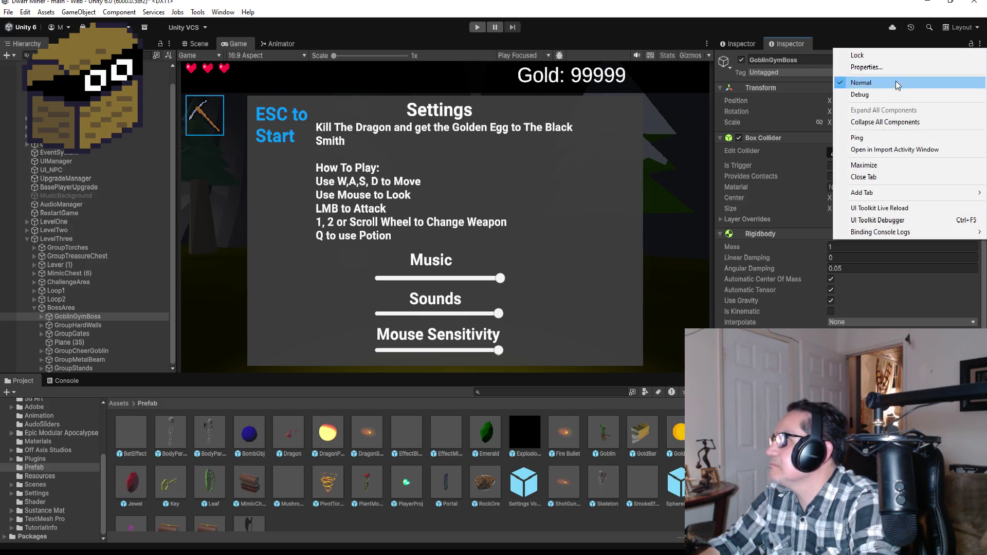
pyautogui.click(902, 90)
pyautogui.scroll(-15, 825, 138)
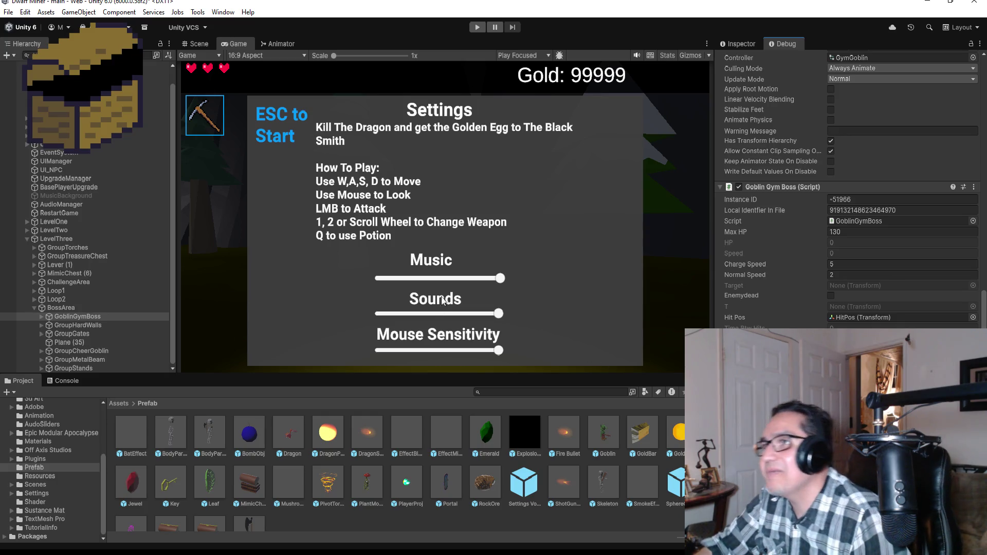
pyautogui.click(479, 28)
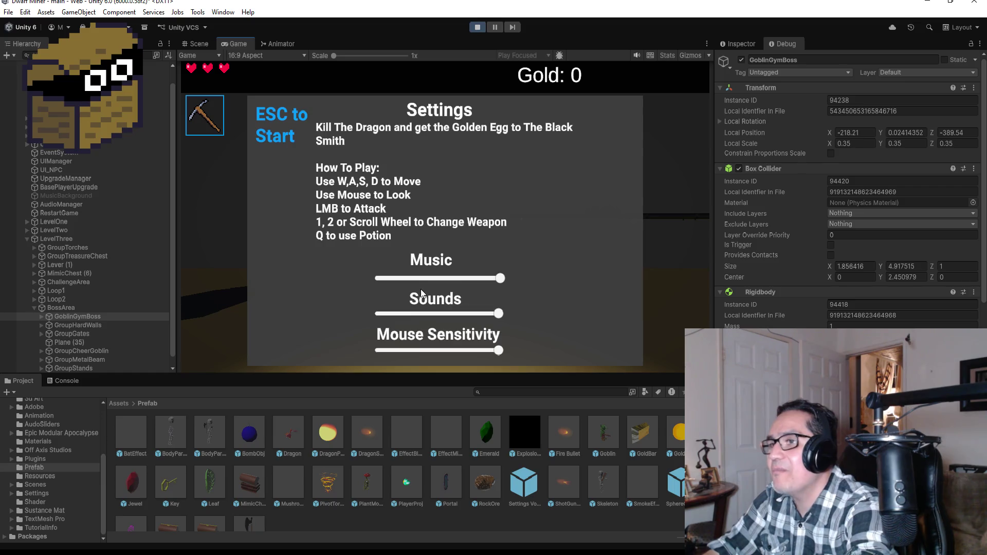
# - Close the settings screen and walk forward with W into the boss arena
pyautogui.press('Escape')
pyautogui.press('w')
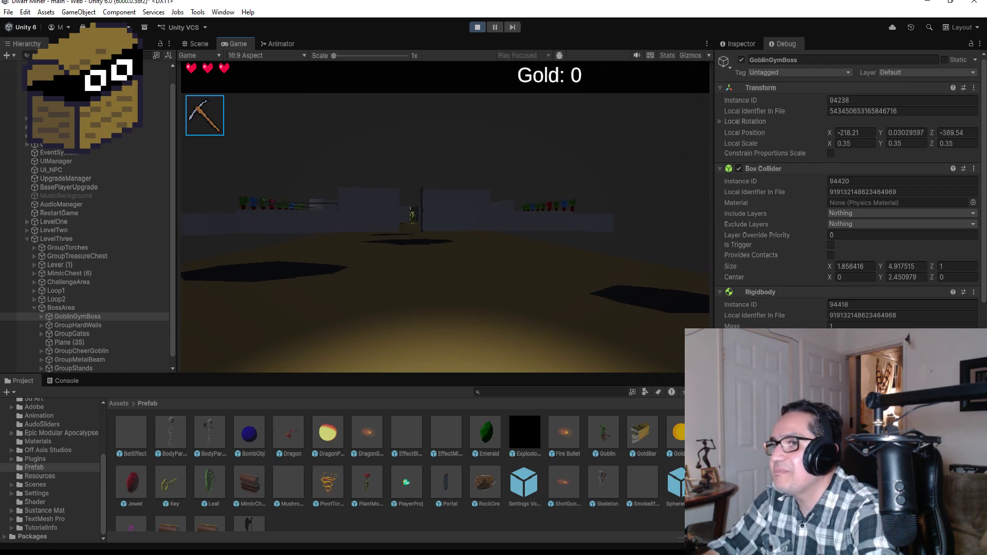
pyautogui.press('w')
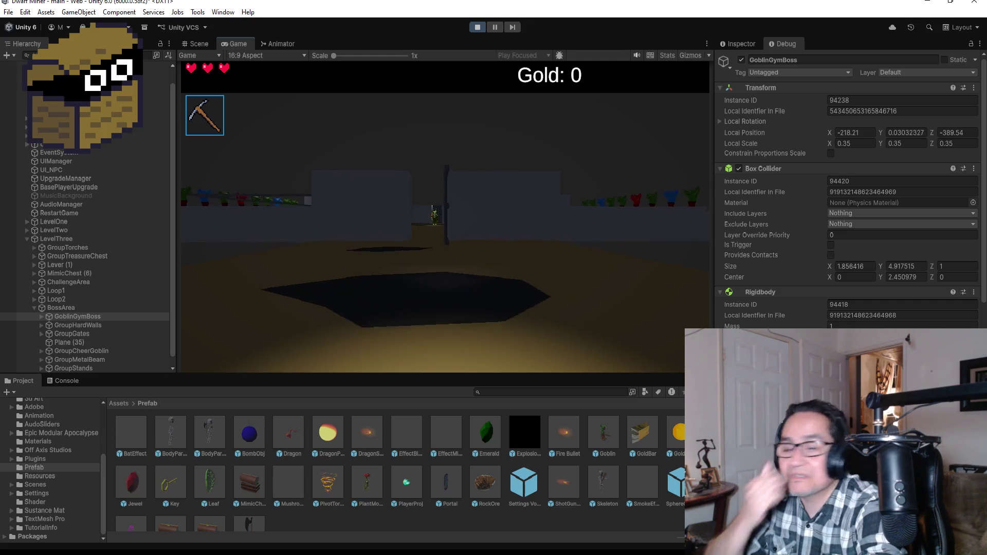
pyautogui.press('w')
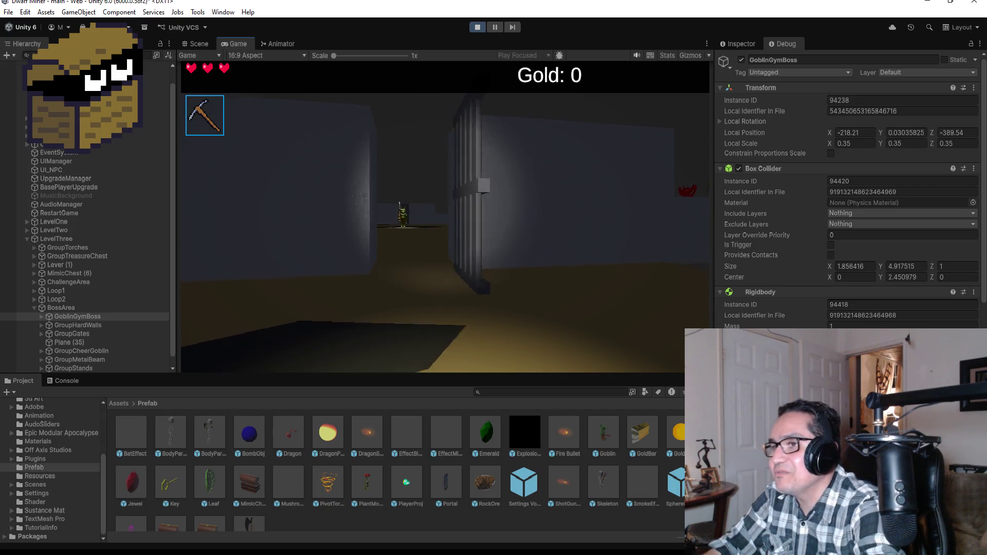
# - Equip the axe with 2, approach the goblin boss, and pause with Esc
pyautogui.press('2')
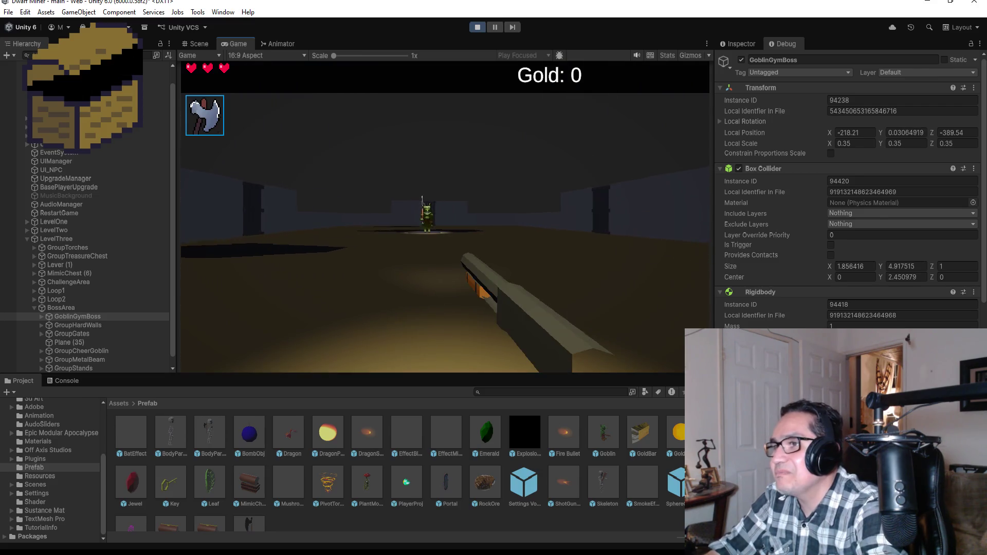
pyautogui.press('w')
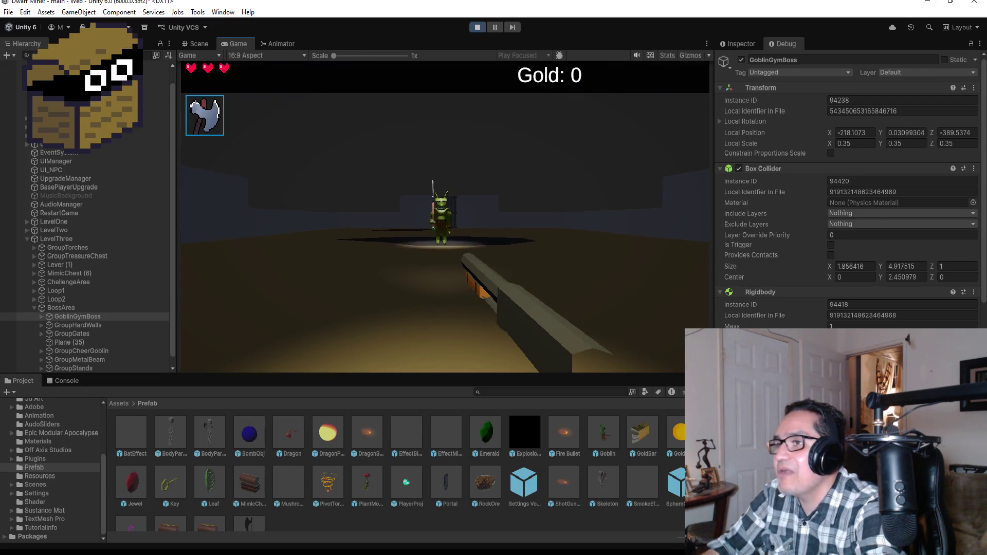
pyautogui.press('w')
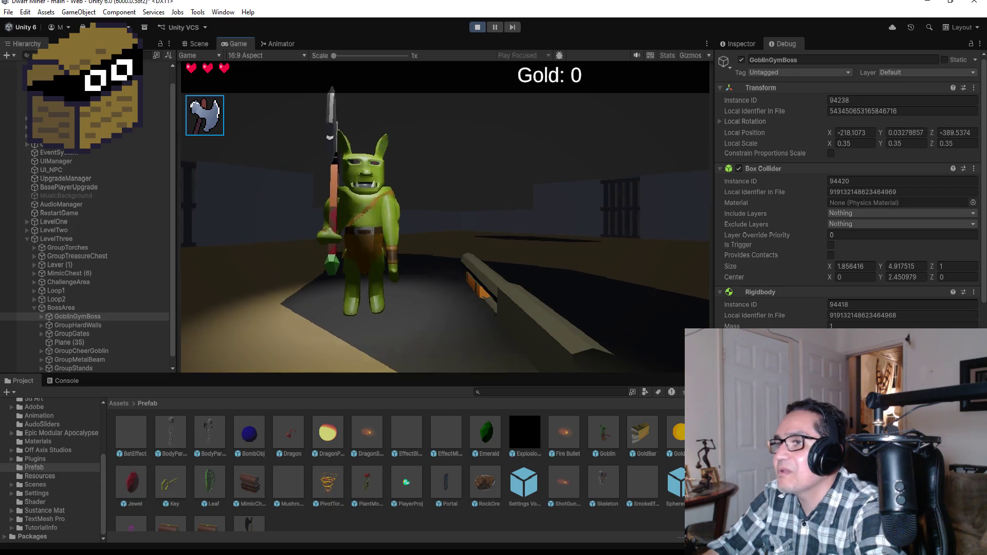
pyautogui.press('Escape')
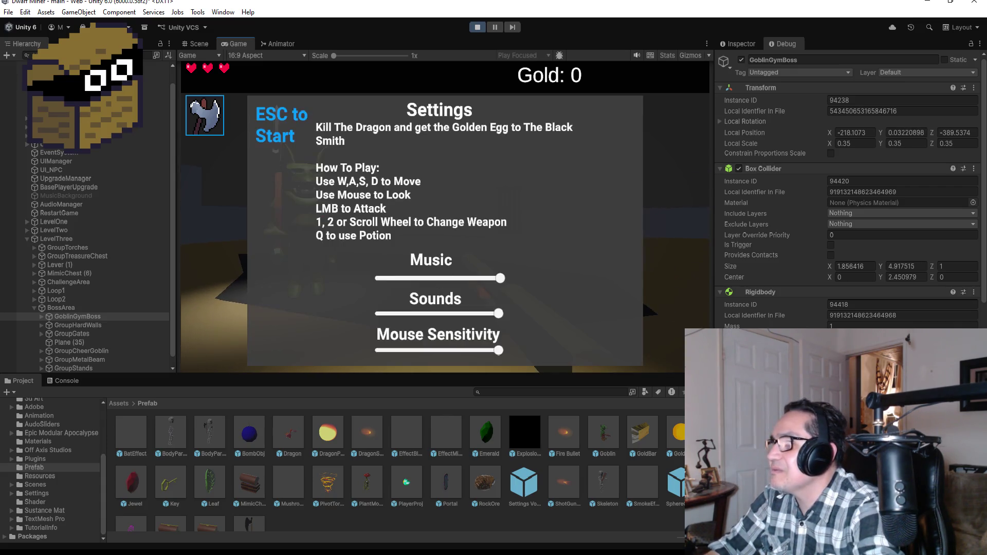
# - Resume, attack the goblin boss once, stop Play mode, and switch to Visual Studio
pyautogui.scroll(-10, 849, 195)
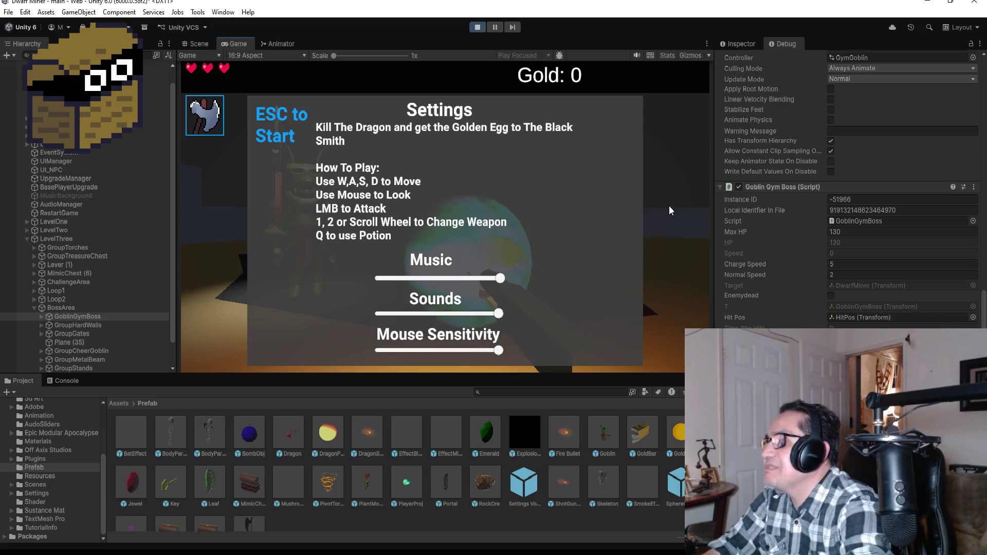
pyautogui.press('Escape')
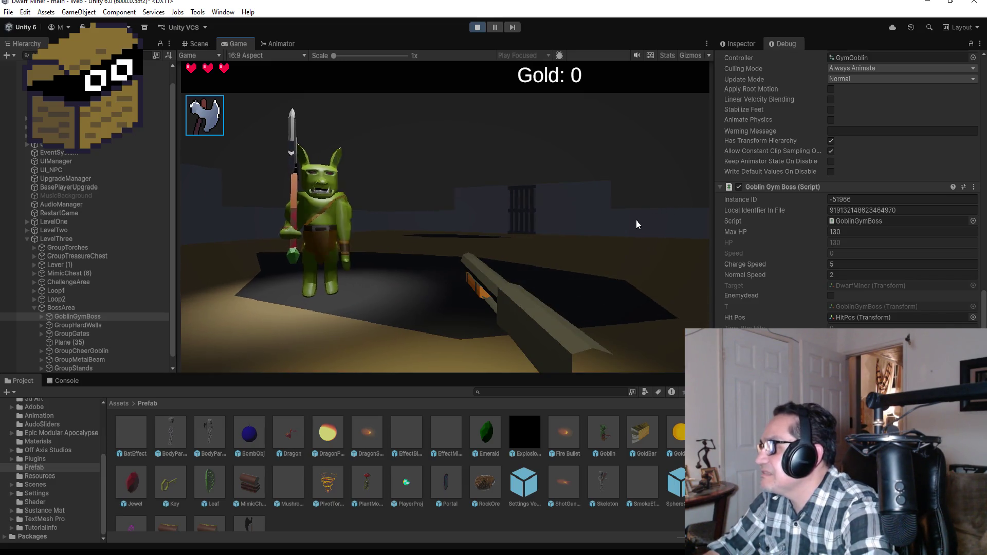
pyautogui.click(587, 232)
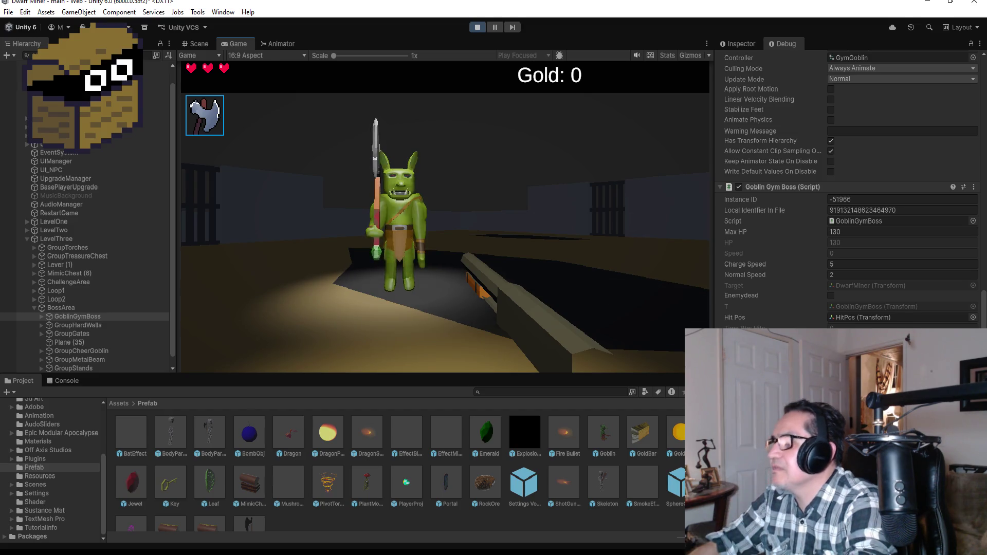
pyautogui.press('Escape')
pyautogui.click(480, 28)
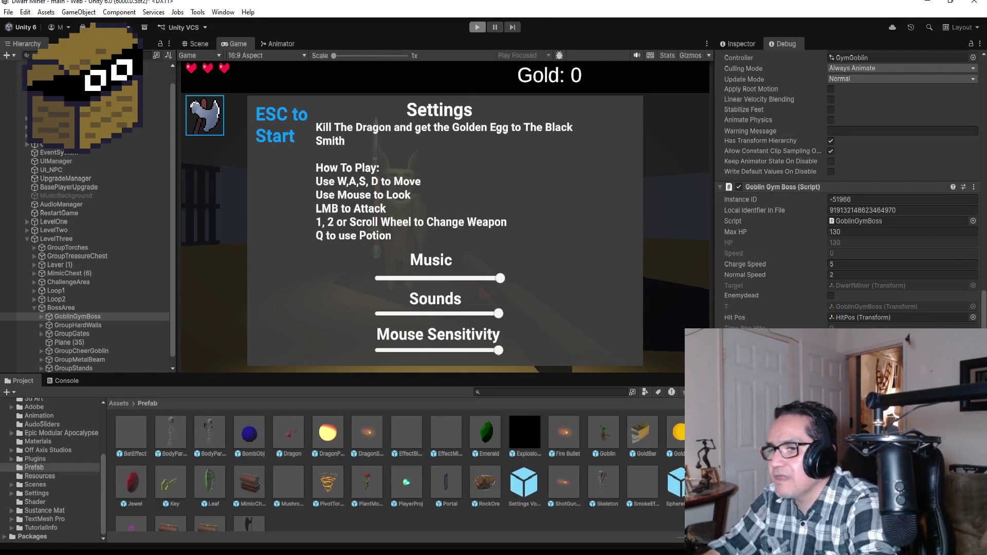
pyautogui.click(371, 506)
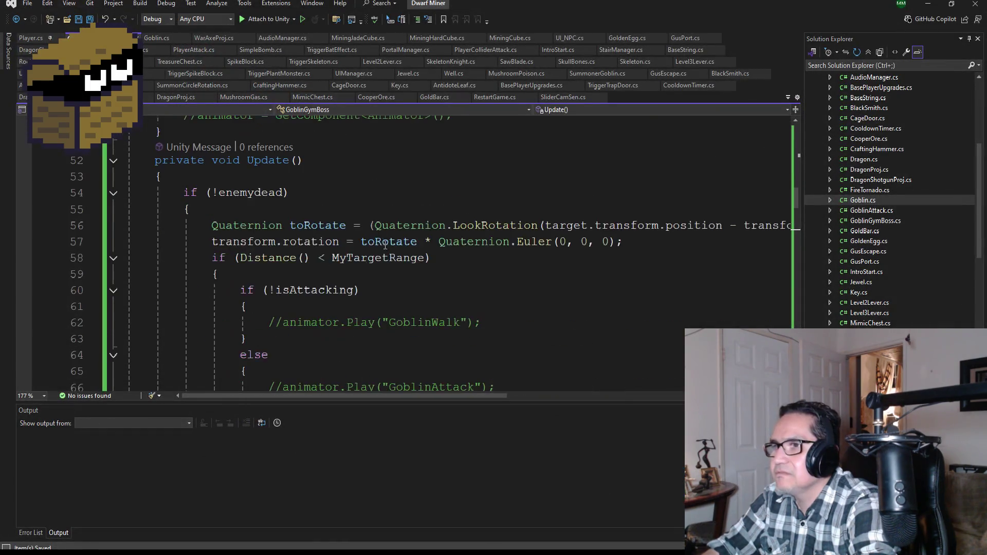
pyautogui.scroll(-13, 385, 245)
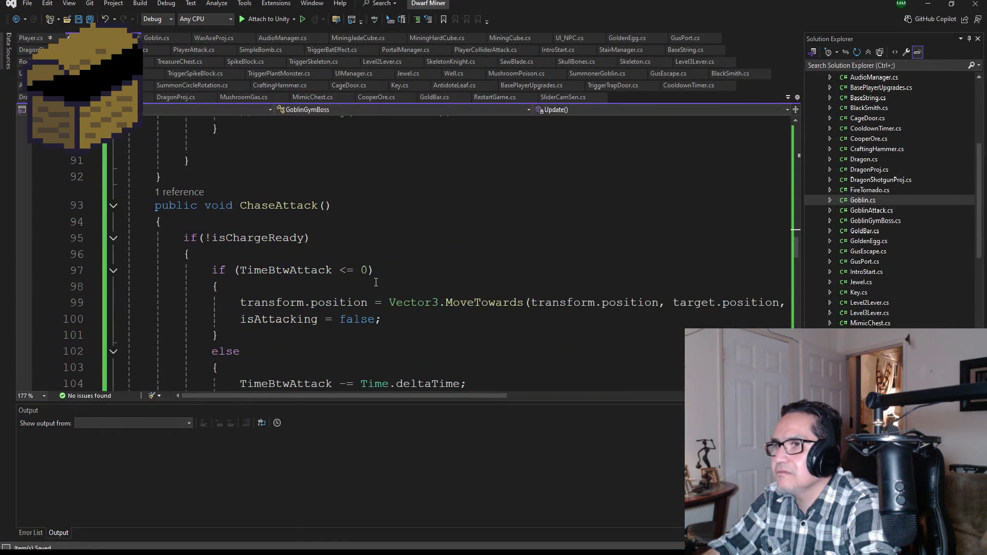
# - Delete ChaseAttack's isChargeReady if/else, using Ctrl+Z to restore the TimeBtwAttack block
pyautogui.scroll(-5, 376, 283)
pyautogui.scroll(3, 250, 247)
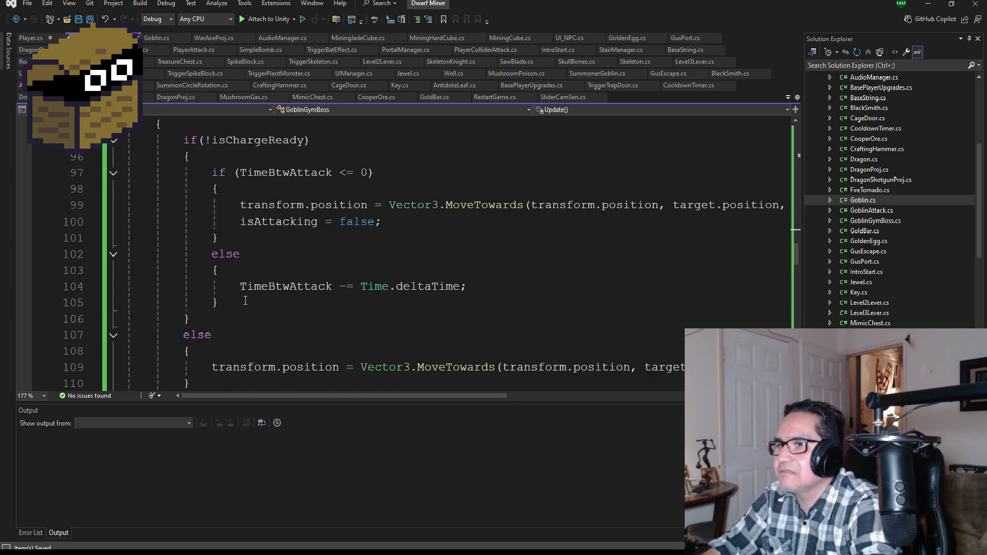
pyautogui.moveTo(245, 300)
pyautogui.mouseDown()
pyautogui.moveTo(98, 206)
pyautogui.moveTo(97, 181)
pyautogui.mouseUp()
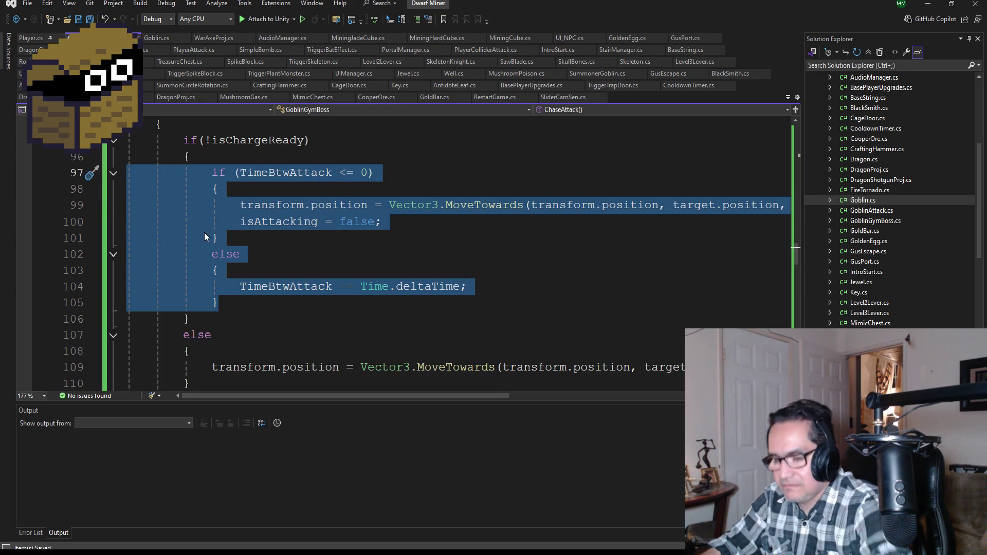
pyautogui.press('Delete')
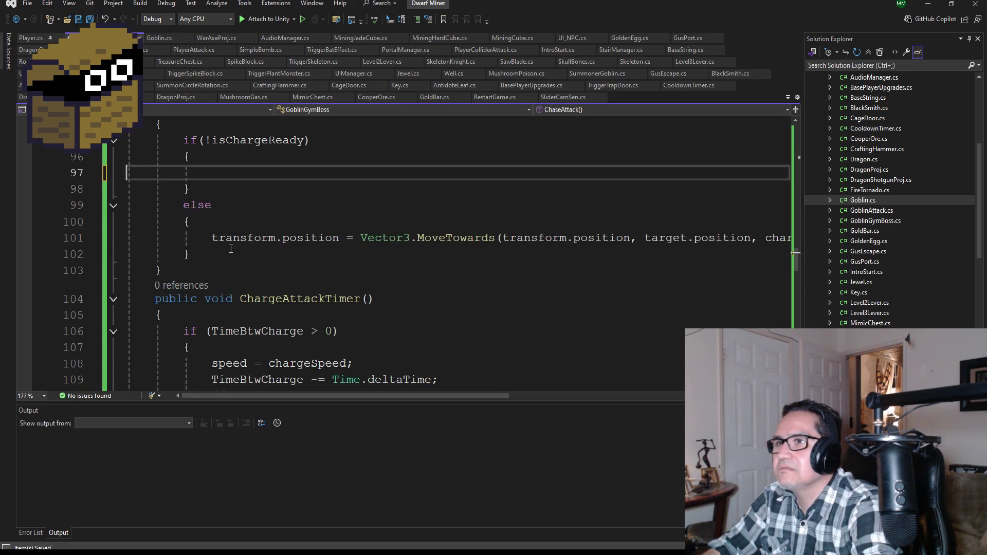
pyautogui.moveTo(215, 252)
pyautogui.mouseDown()
pyautogui.moveTo(128, 234)
pyautogui.moveTo(127, 140)
pyautogui.mouseUp()
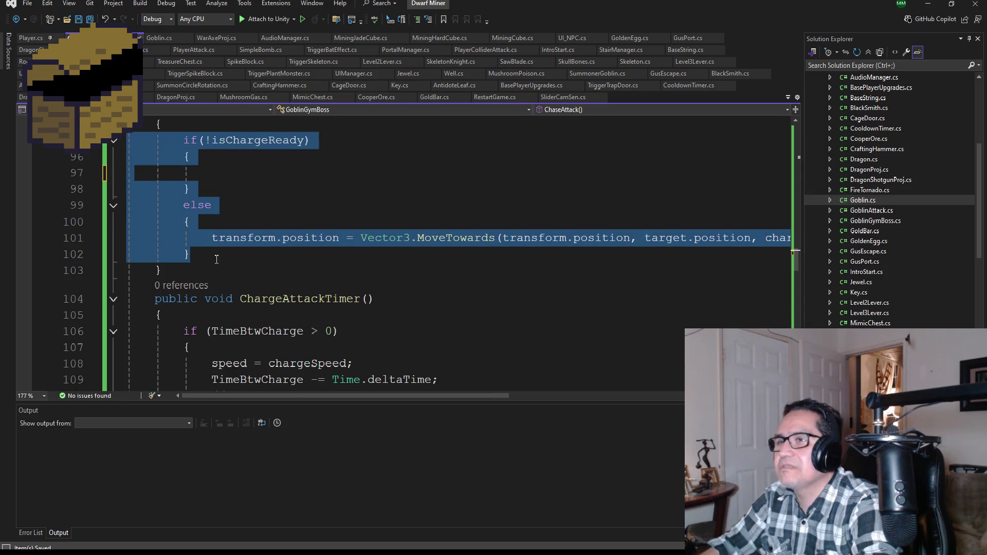
pyautogui.press('Delete')
pyautogui.hotkey('ctrl', 'z')
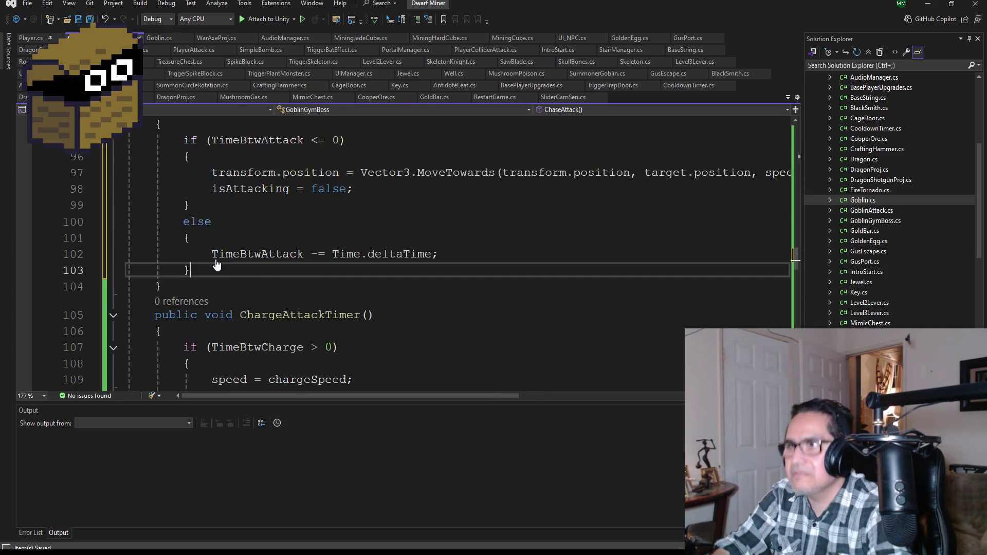
pyautogui.scroll(2, 274, 197)
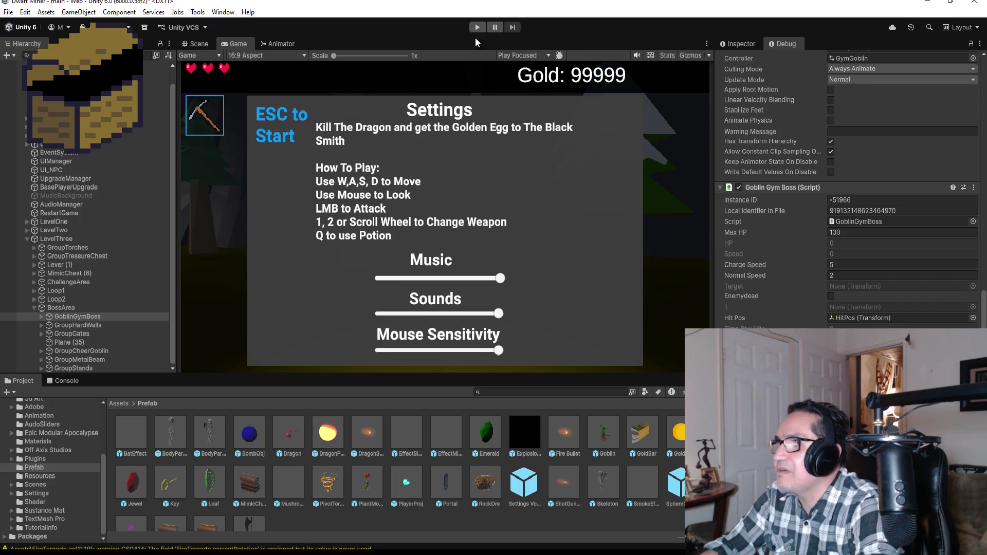
# - Start Play mode once the updated scripts have recompiled
pyautogui.click(475, 29)
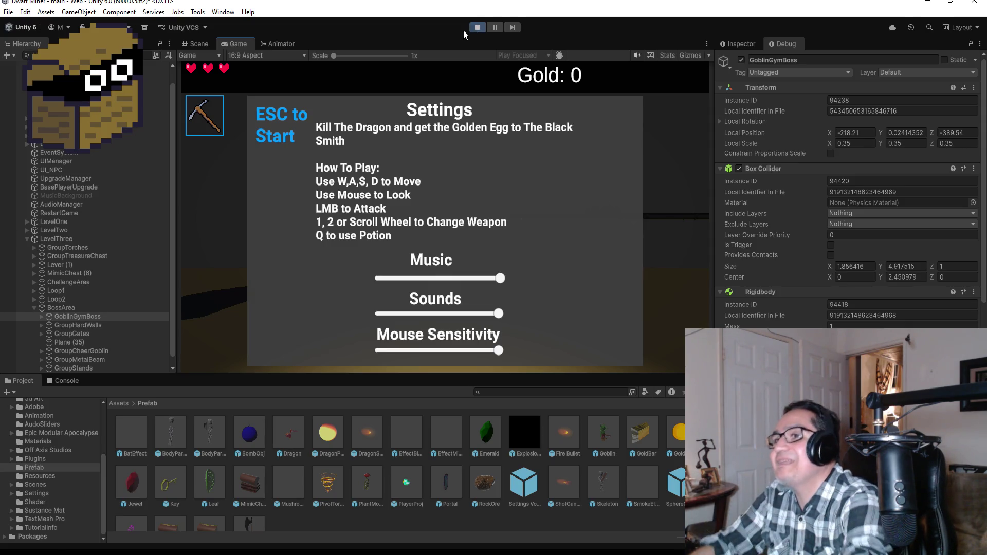
# - Equip the axe, walk through the arena gate to the goblin boss, and strike it
pyautogui.press('Escape')
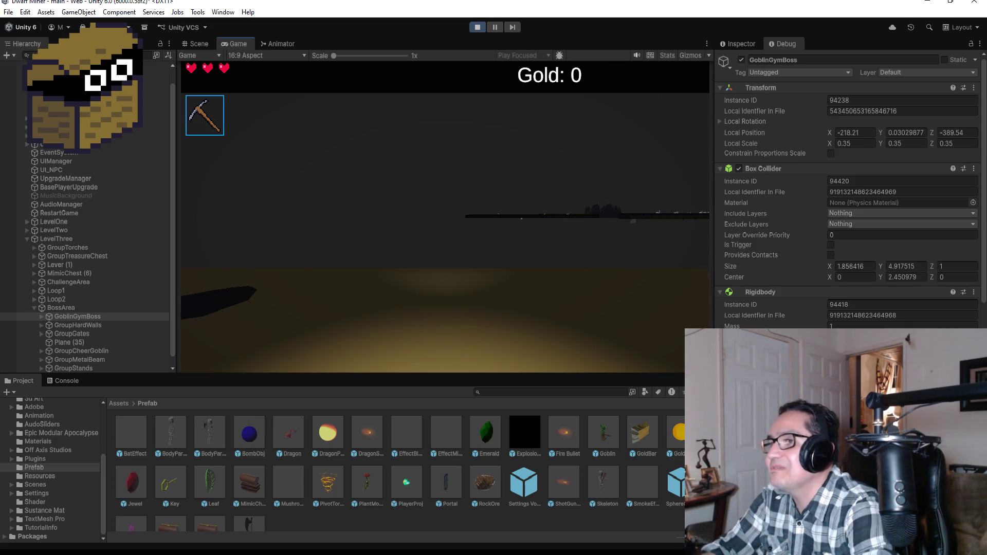
pyautogui.press('2')
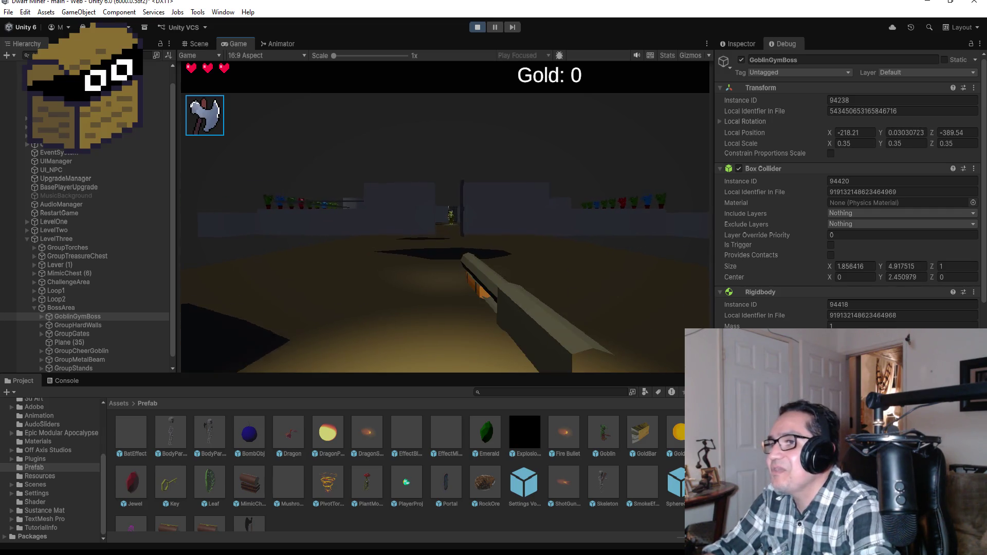
pyautogui.press('w')
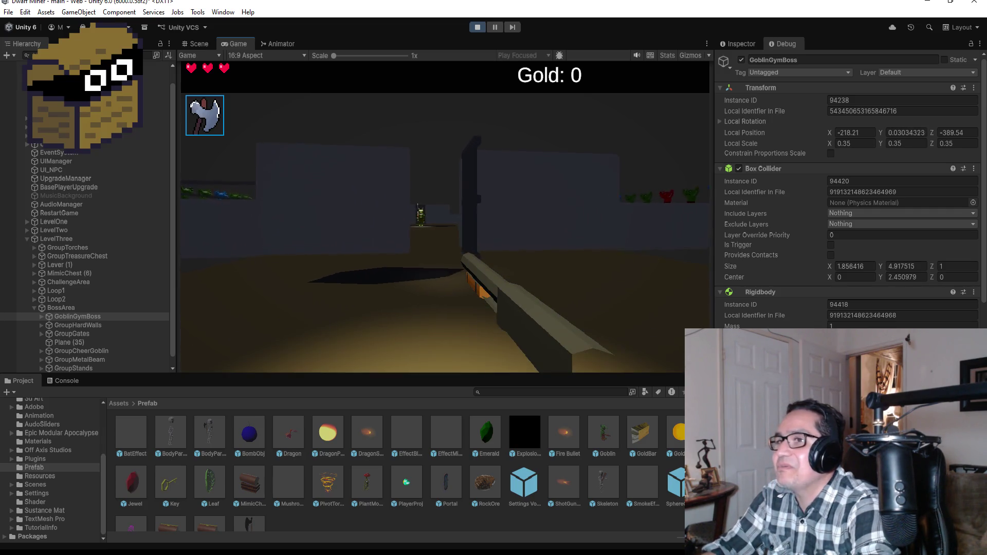
pyautogui.press('w')
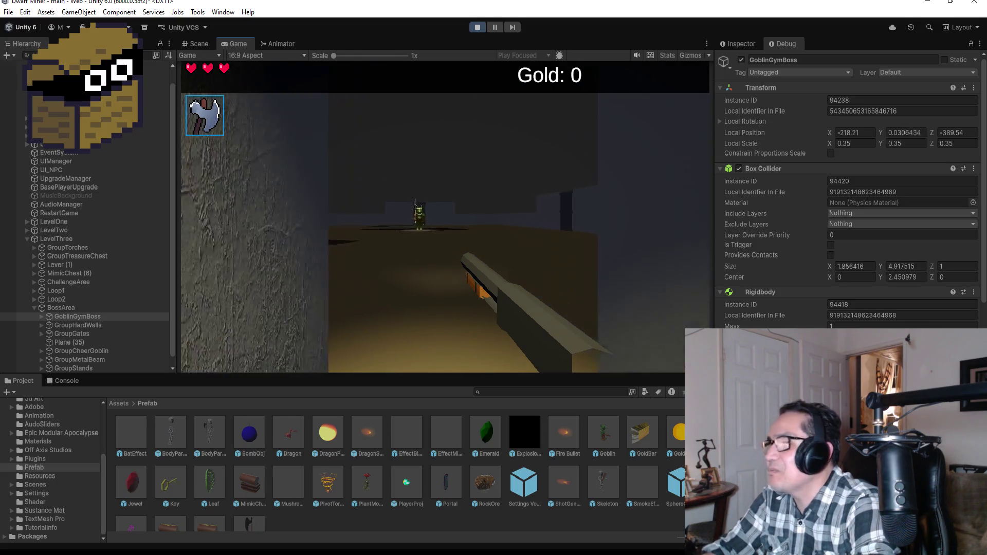
pyautogui.press('w')
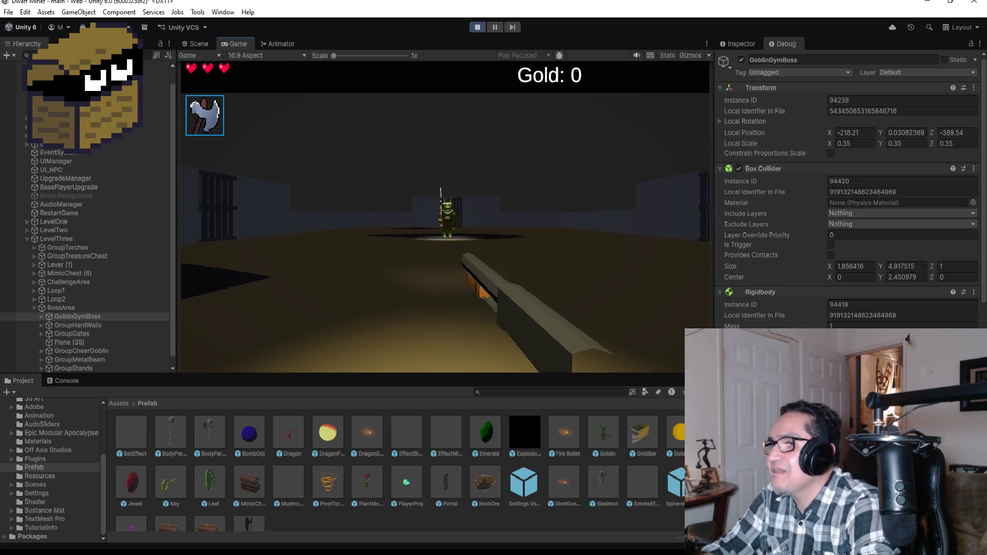
pyautogui.press('w')
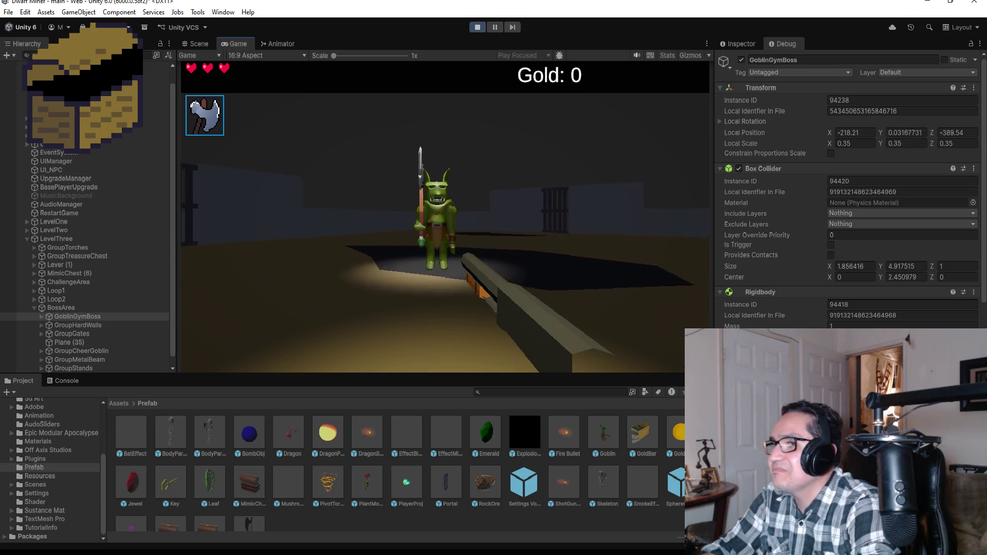
pyautogui.press('w')
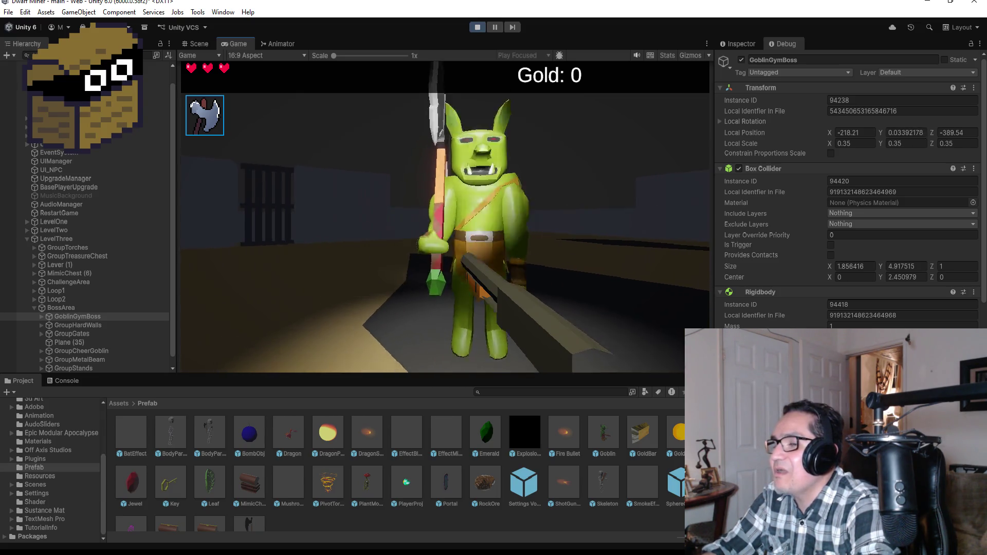
pyautogui.click(445, 216)
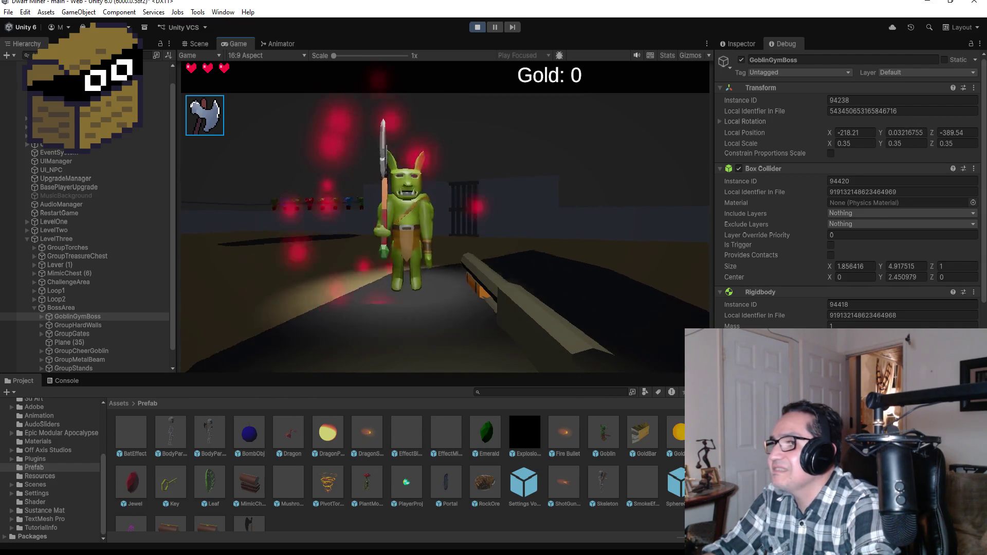
# - Pause and stop the play test, return the Inspector to Normal mode, and reopen the script
pyautogui.press('Escape')
pyautogui.scroll(-10, 849, 185)
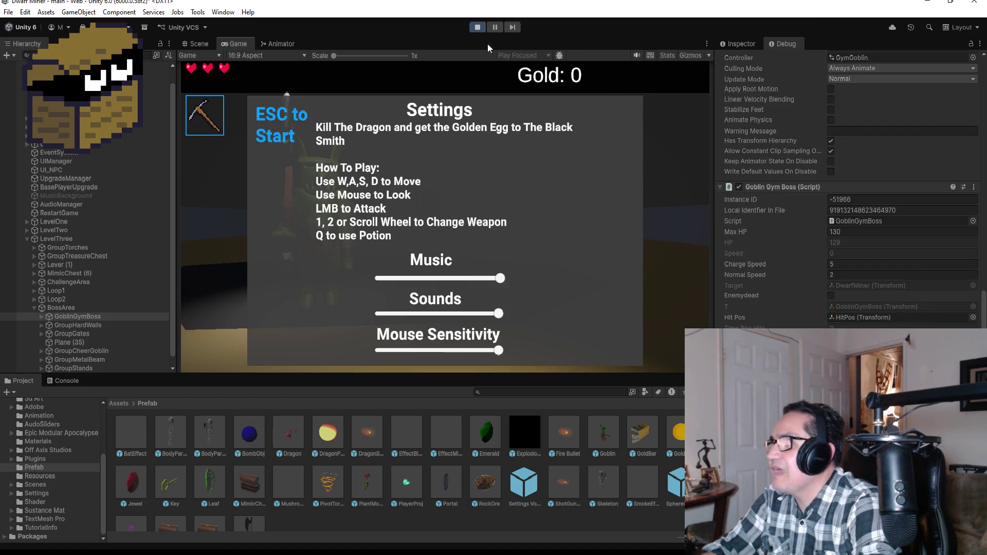
pyautogui.click(477, 27)
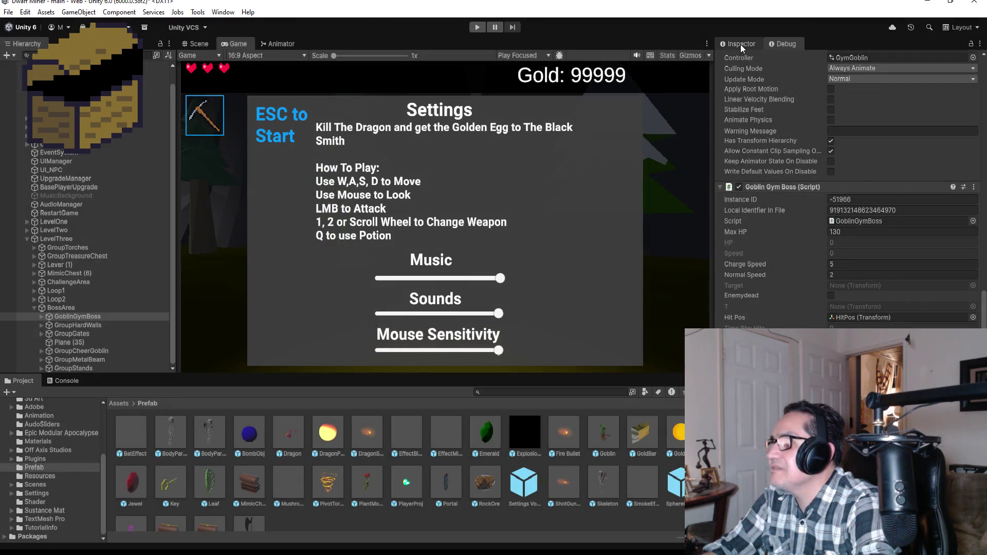
pyautogui.click(740, 45)
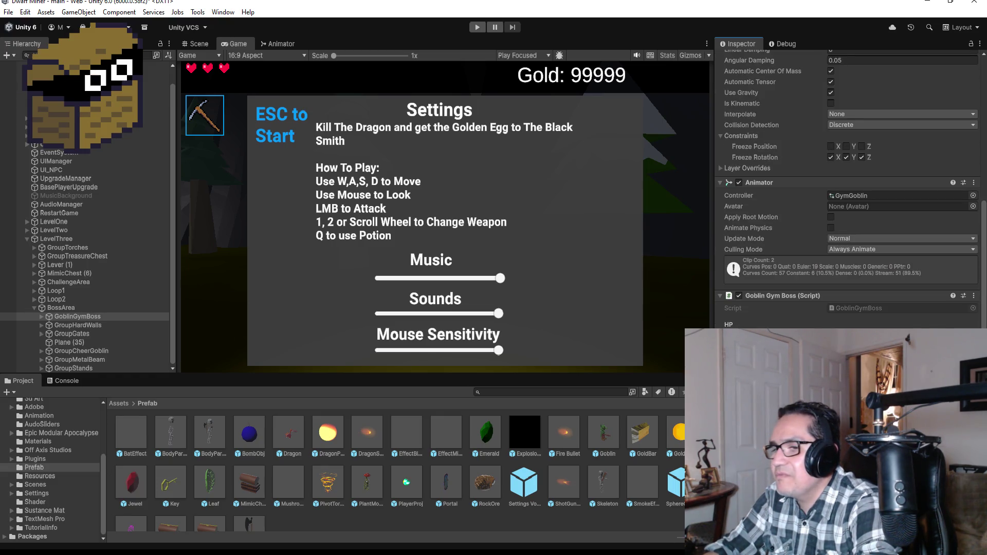
pyautogui.click(230, 488)
# - Save the scripts and comment out the ChargeReady() call on line 83 with //
pyautogui.scroll(3, 315, 200)
pyautogui.hotkey('ctrl', 's')
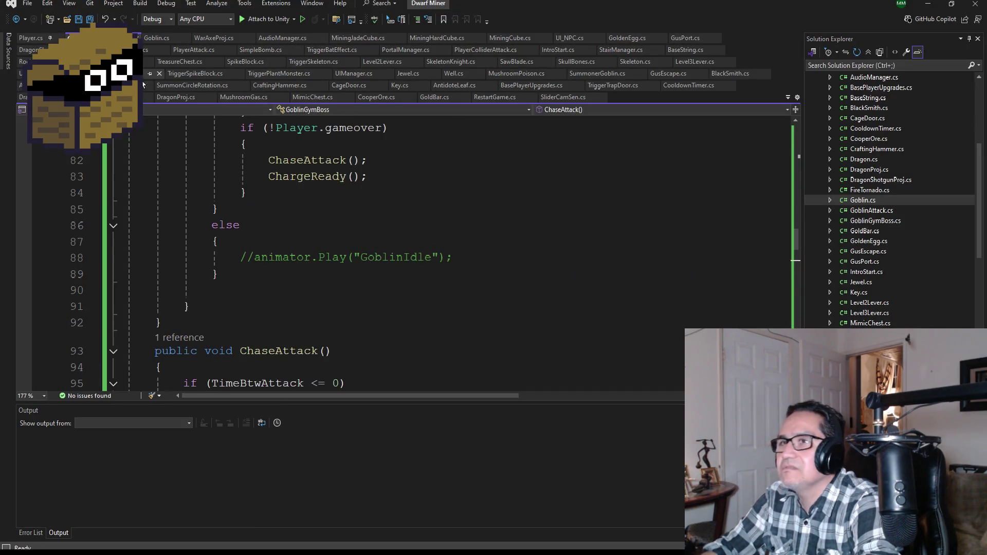
pyautogui.scroll(3, 362, 242)
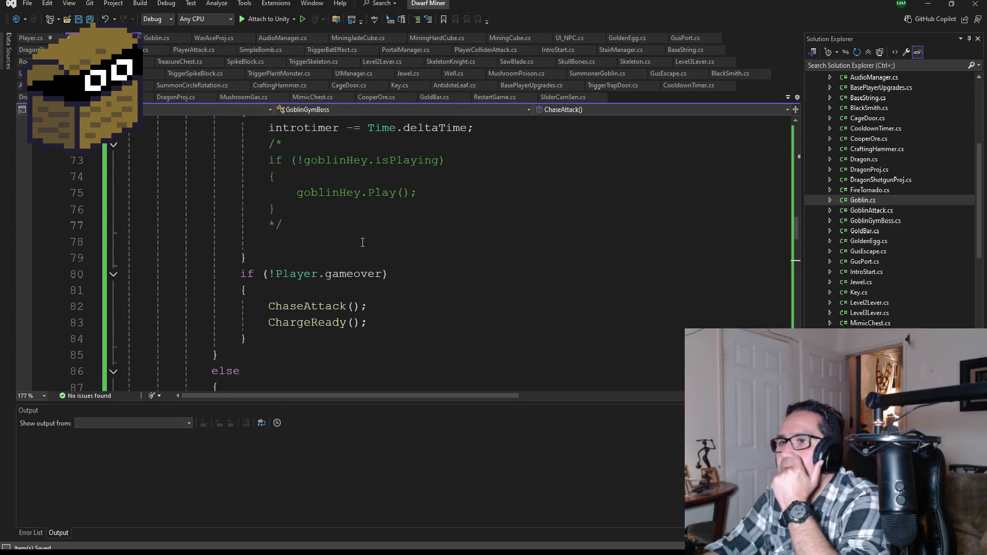
pyautogui.scroll(3, 375, 278)
pyautogui.scroll(-5, 360, 262)
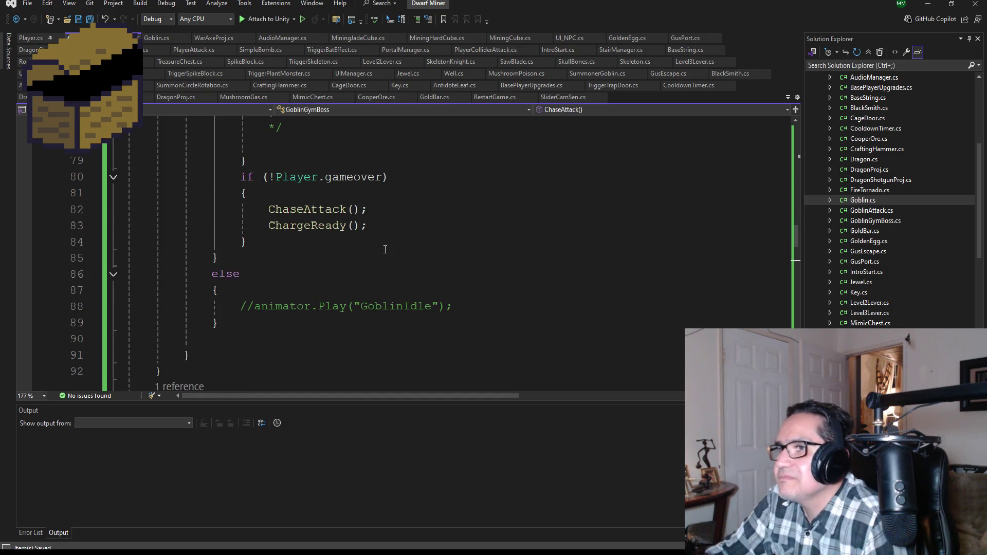
pyautogui.click(367, 211)
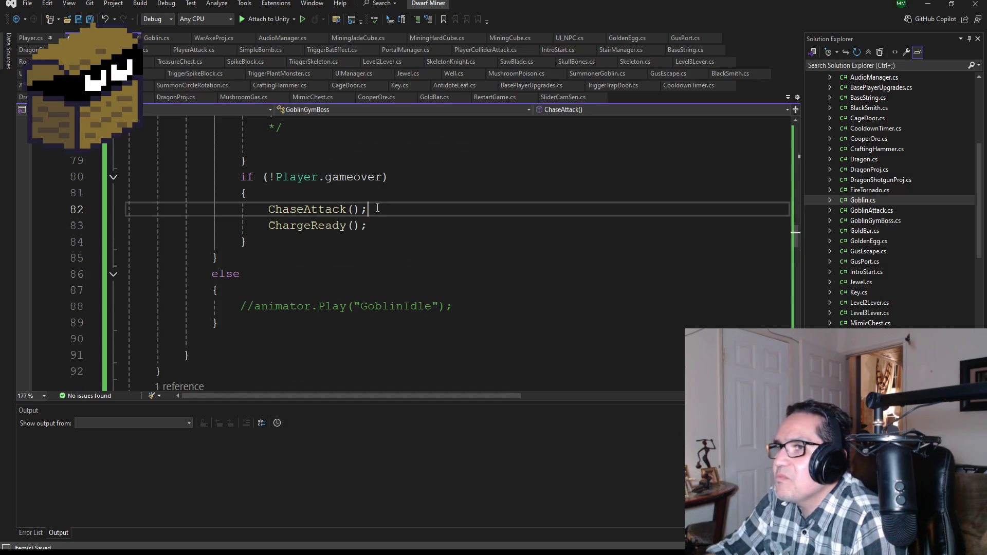
pyautogui.click(275, 225)
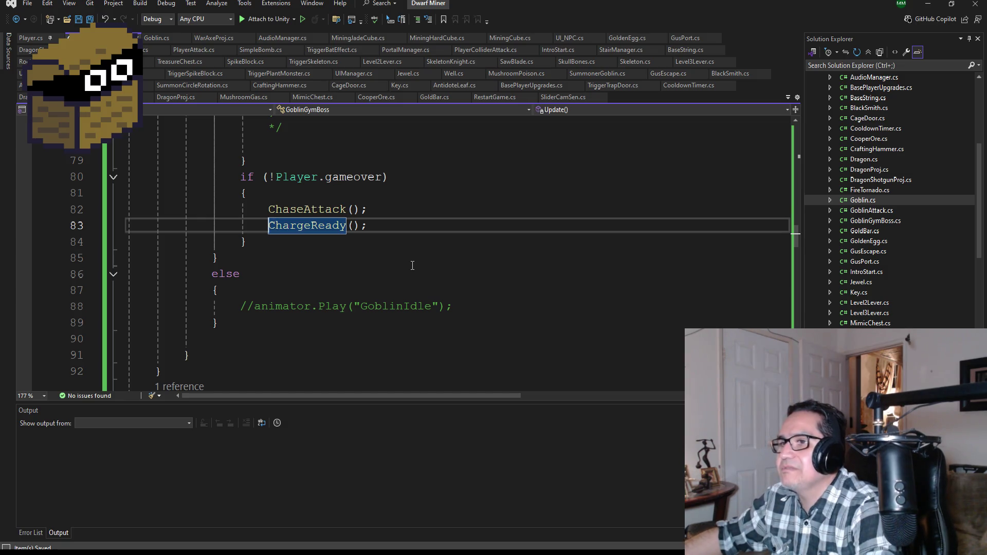
pyautogui.write('//')
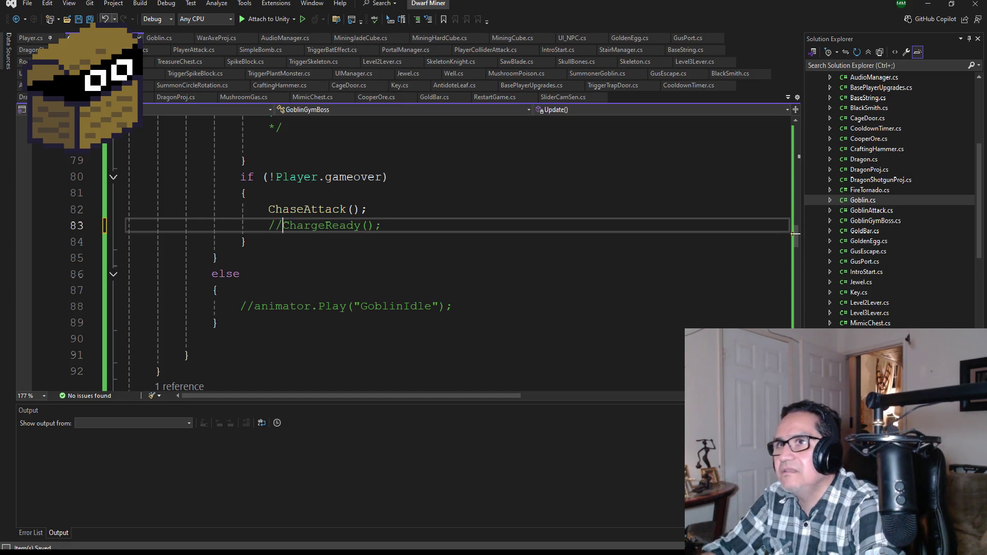
pyautogui.scroll(-5, 334, 271)
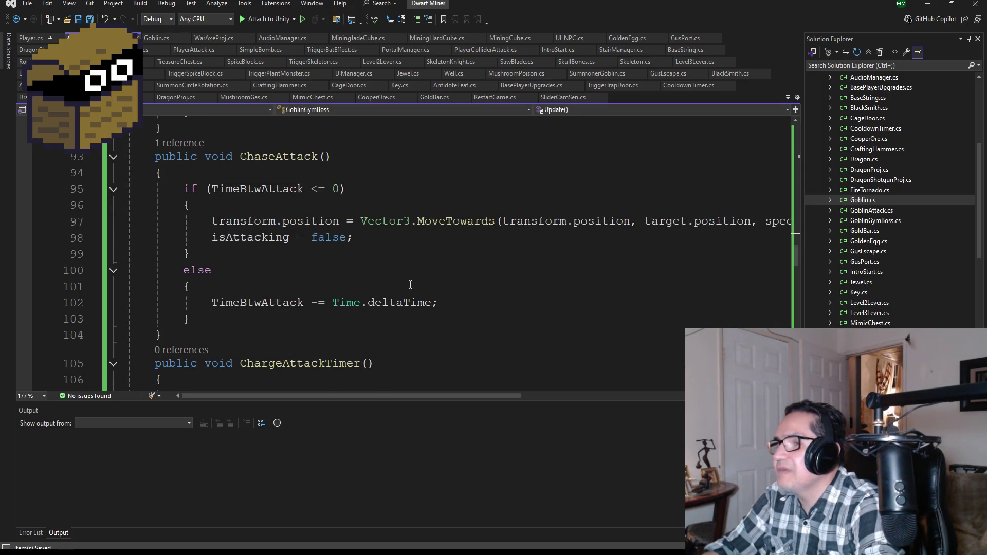
# - Scroll through GoblinGymBoss.cs to review the ChaseAttack code
pyautogui.scroll(15, 411, 285)
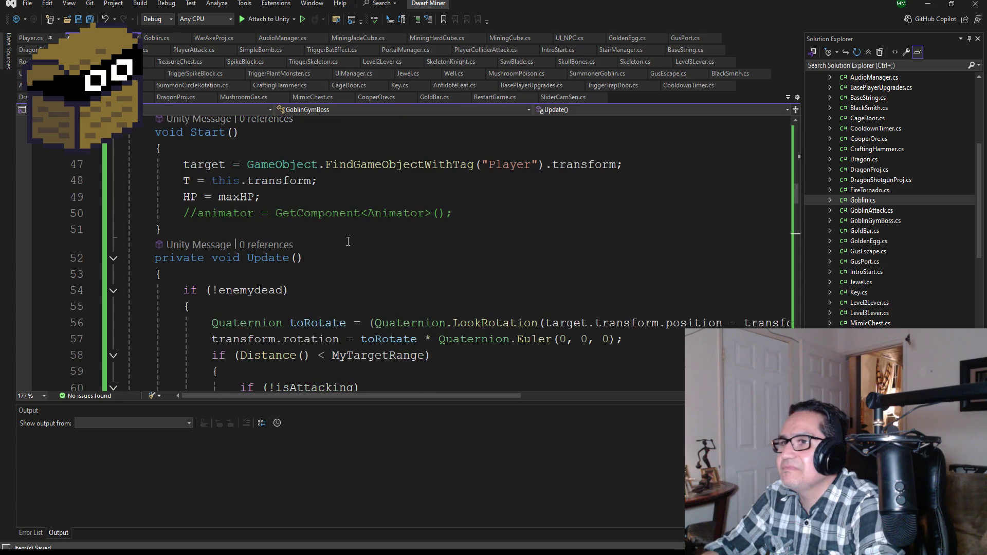
pyautogui.scroll(3, 348, 240)
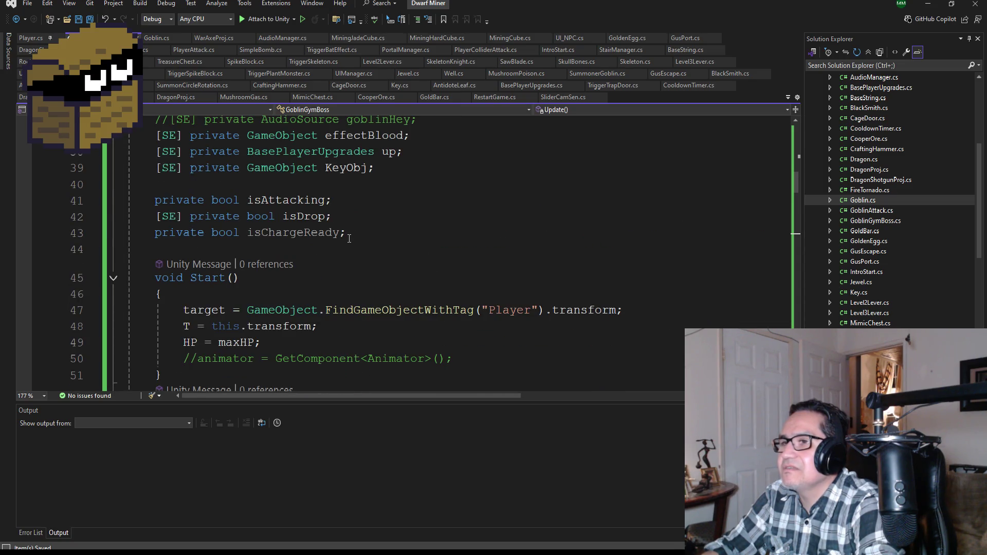
pyautogui.scroll(-3, 348, 240)
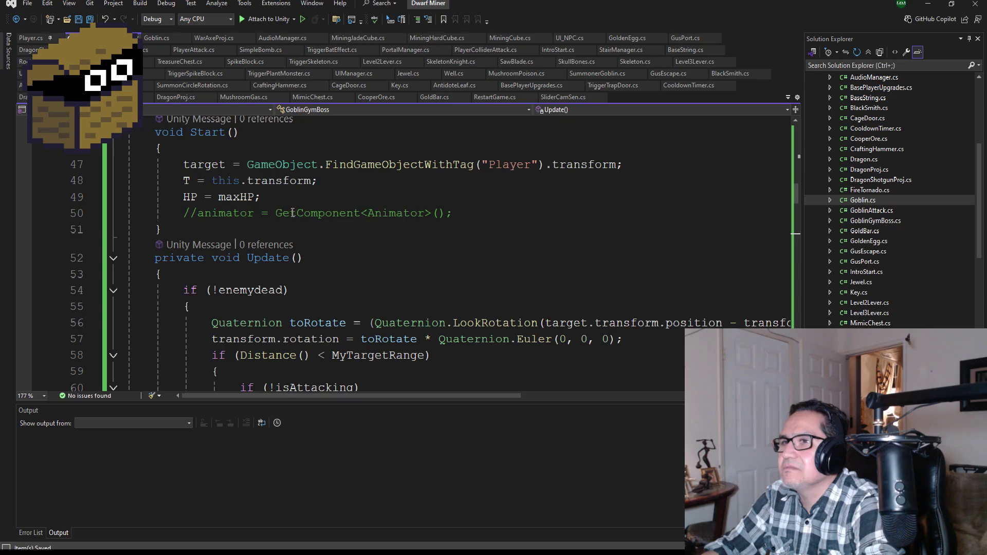
pyautogui.scroll(-1, 426, 230)
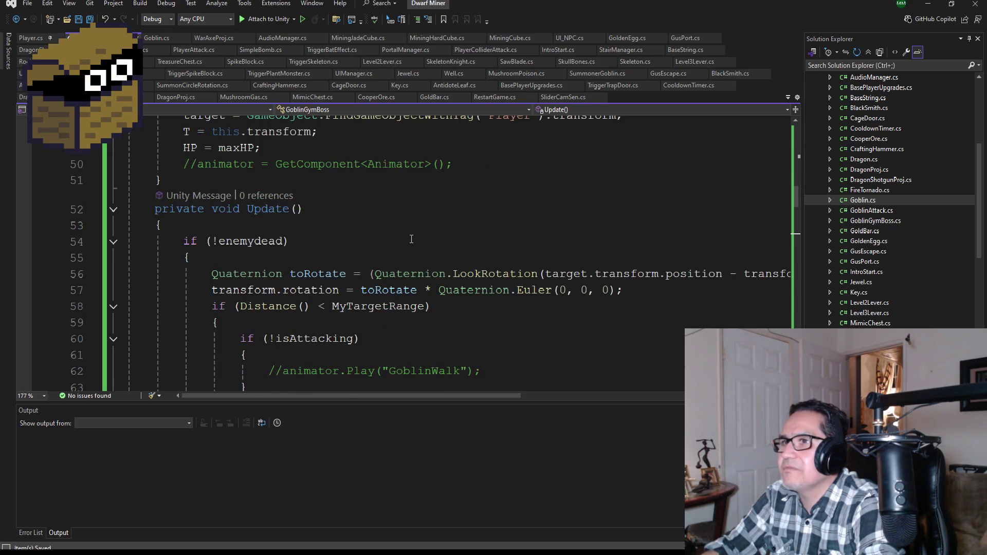
pyautogui.scroll(1, 392, 230)
pyautogui.scroll(-6, 393, 230)
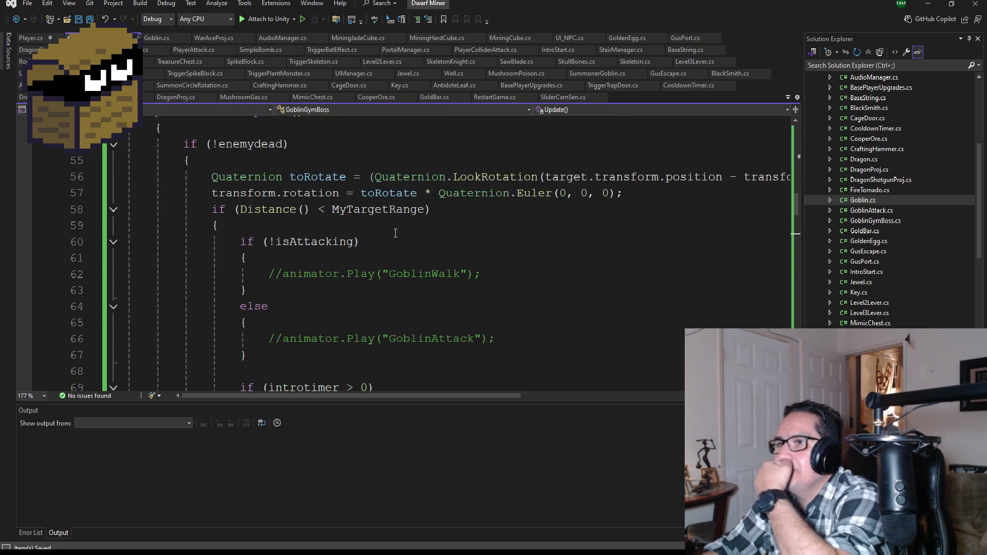
pyautogui.scroll(-4, 404, 236)
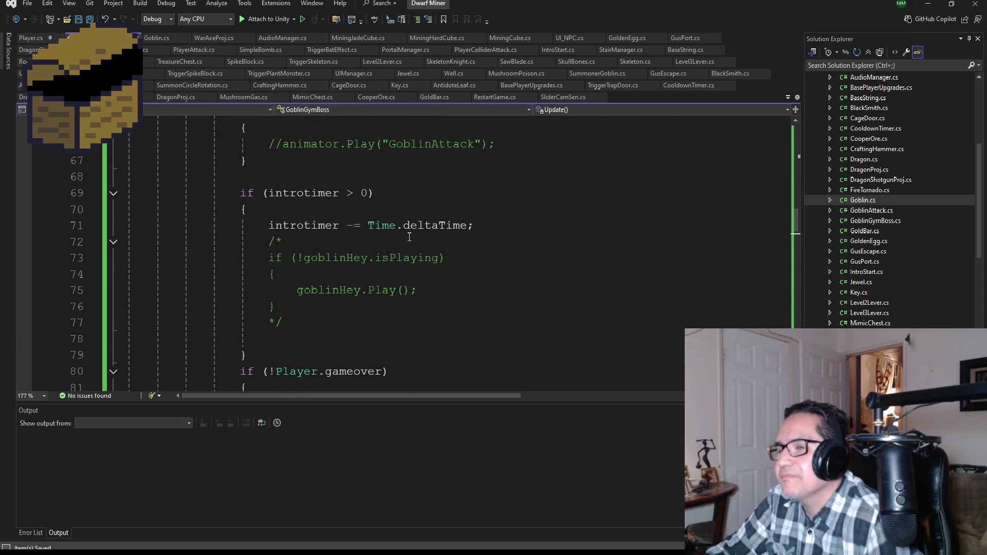
pyautogui.scroll(-2, 383, 260)
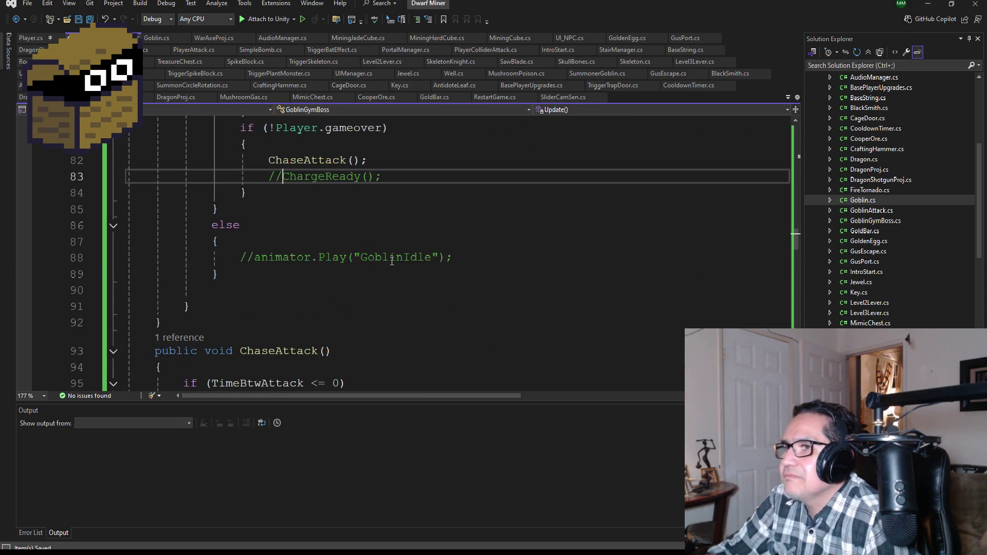
pyautogui.scroll(-3, 385, 255)
pyautogui.scroll(-1, 388, 251)
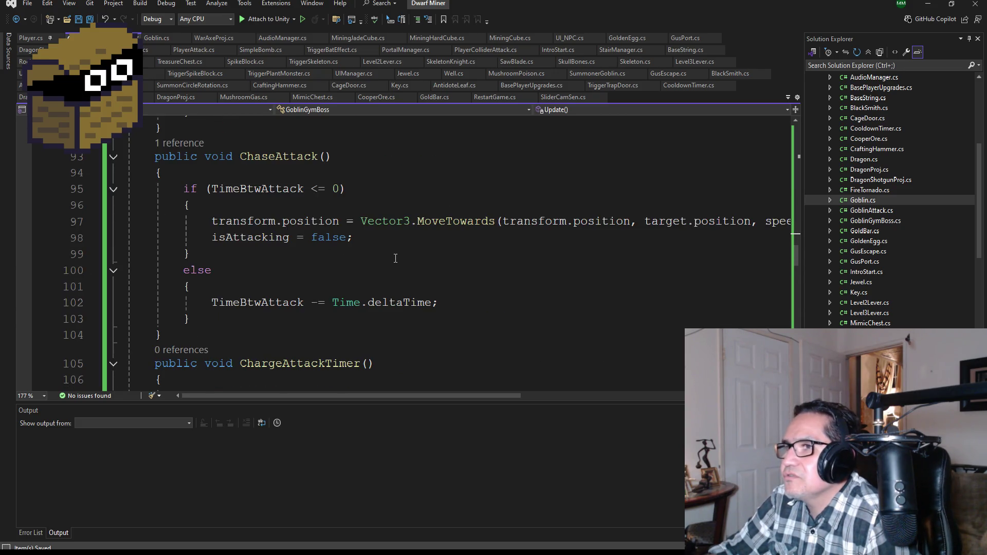
pyautogui.moveTo(474, 396)
pyautogui.mouseDown()
pyautogui.moveTo(551, 393)
pyautogui.moveTo(394, 396)
pyautogui.mouseUp()
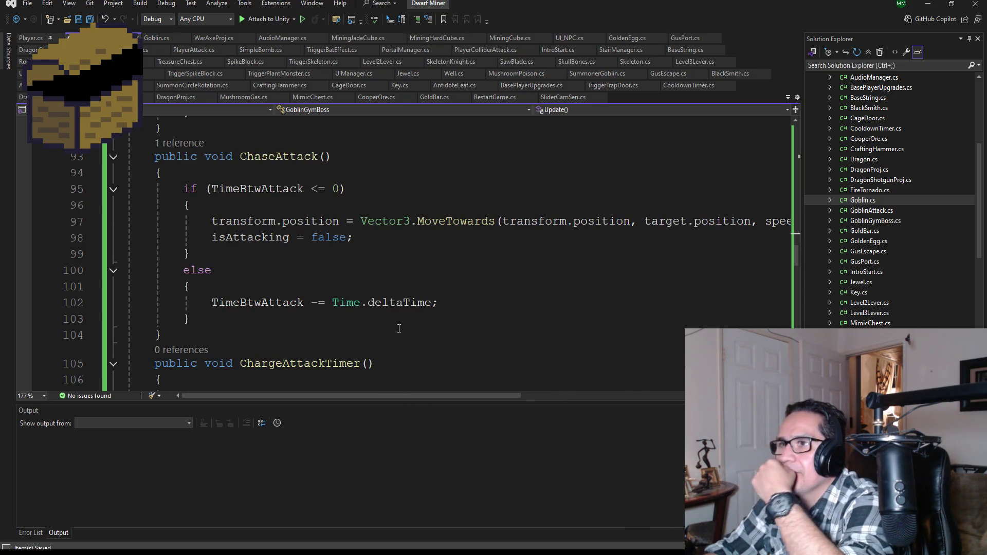
# - Insert a blank line at the top of ChaseAttack's TimeBtwAttack if block, above MoveTowards
pyautogui.scroll(3, 375, 309)
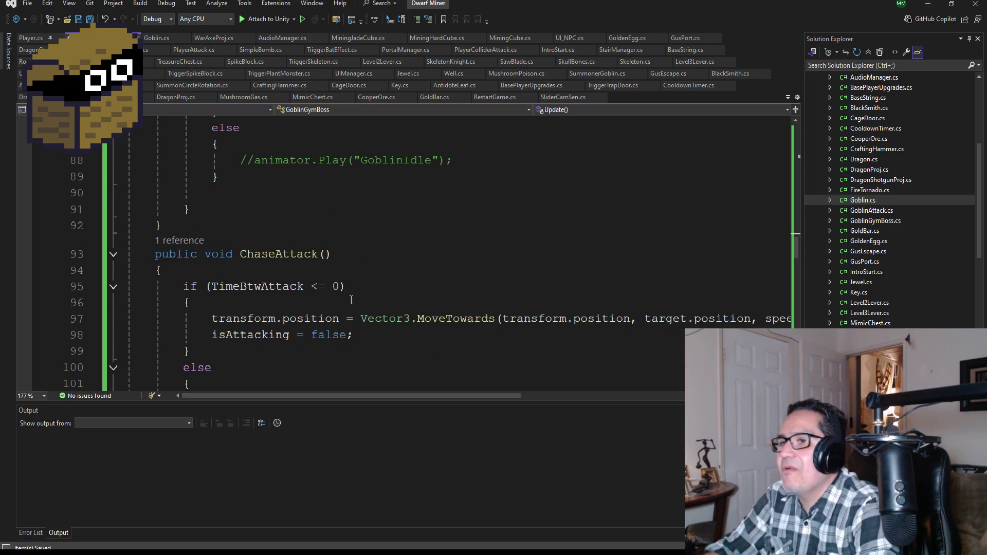
pyautogui.scroll(-4, 352, 295)
pyautogui.scroll(3, 351, 293)
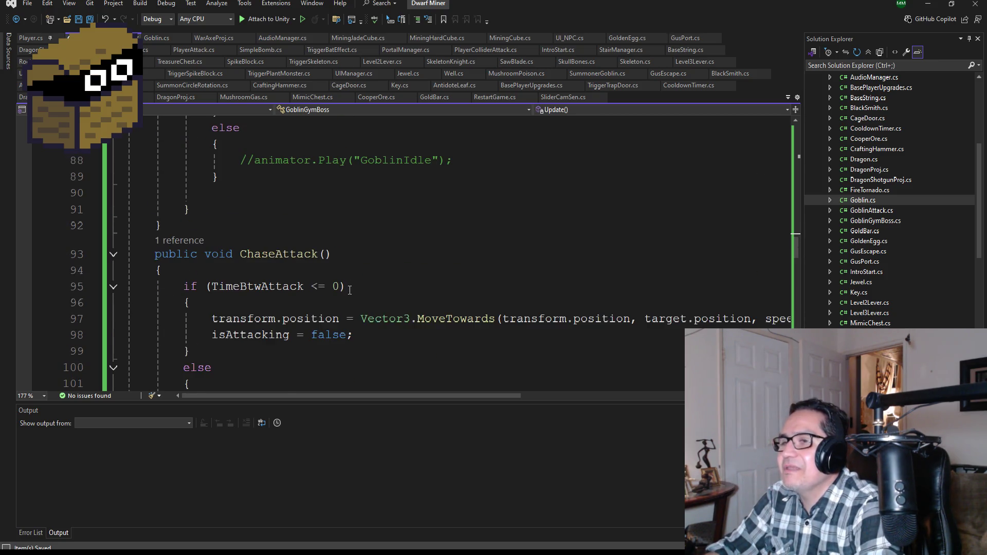
pyautogui.scroll(10, 338, 263)
pyautogui.scroll(2, 339, 262)
pyautogui.scroll(-14, 360, 270)
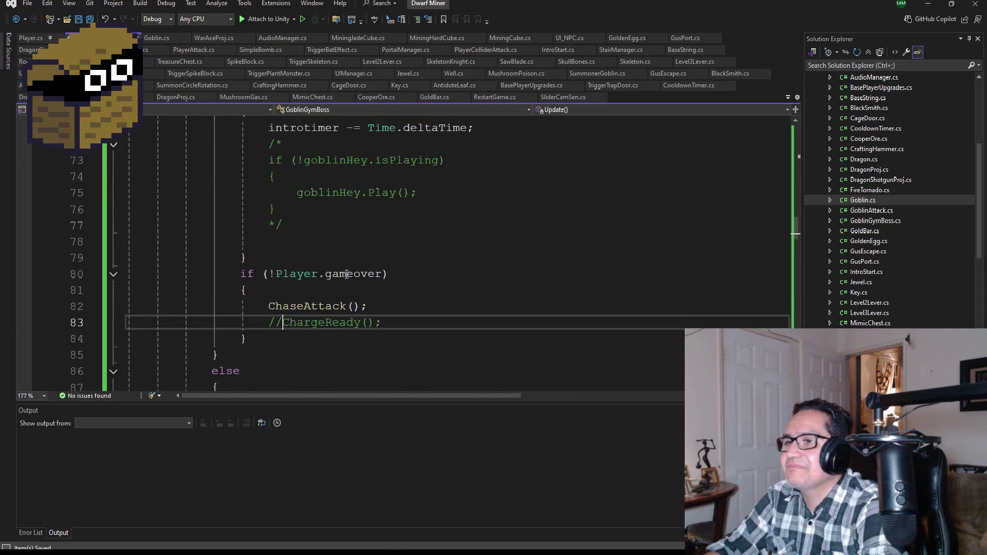
pyautogui.scroll(-2, 365, 272)
pyautogui.scroll(5, 365, 273)
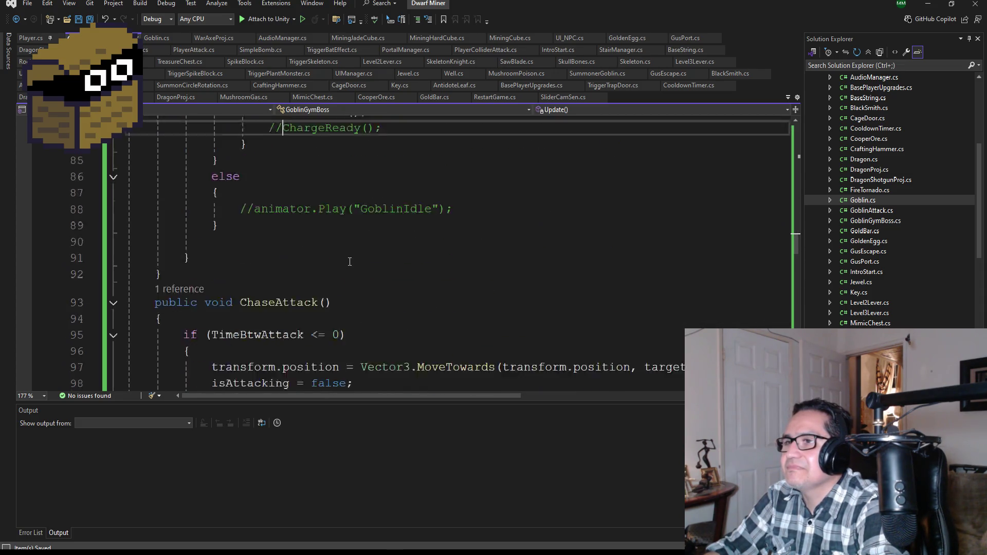
pyautogui.scroll(-4, 368, 271)
pyautogui.scroll(-1, 368, 271)
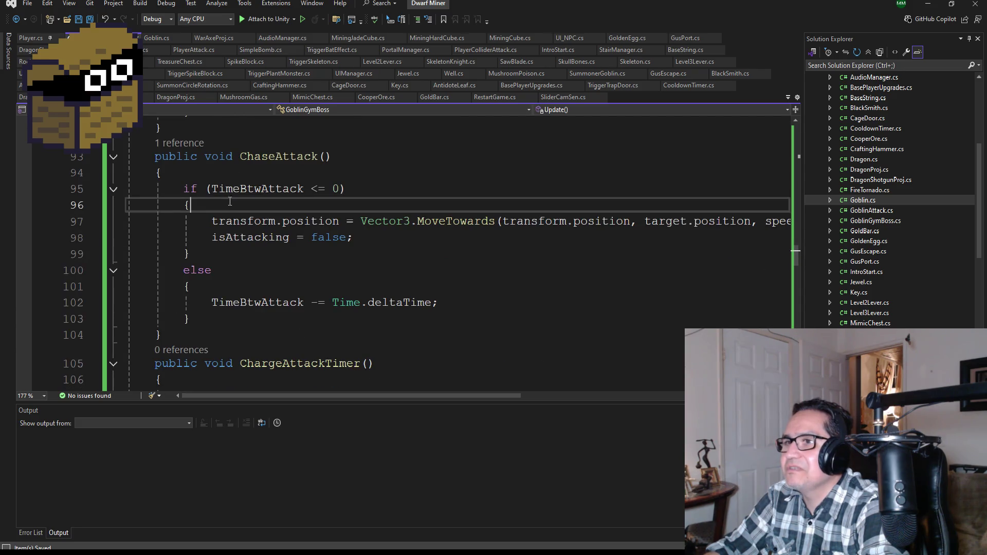
pyautogui.click(309, 206)
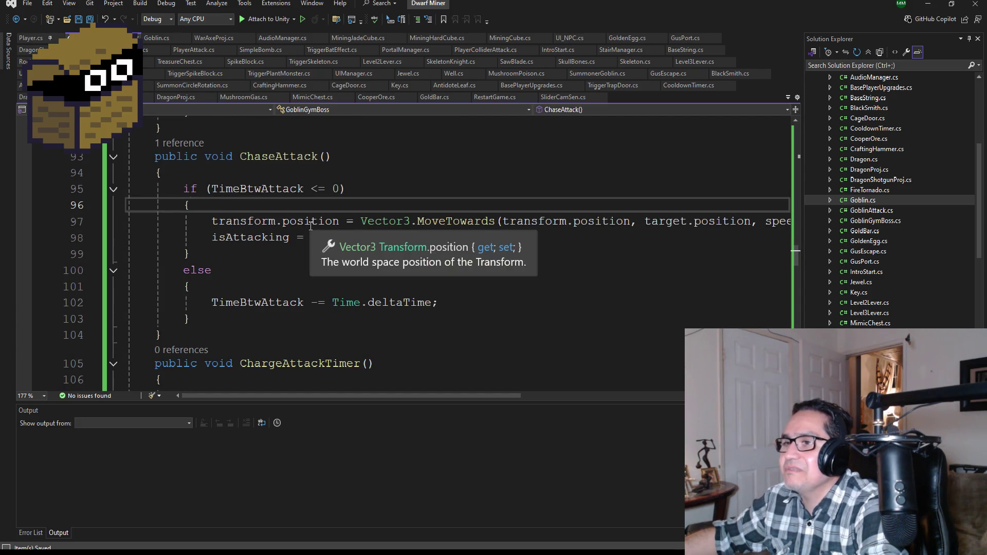
pyautogui.press('Return')
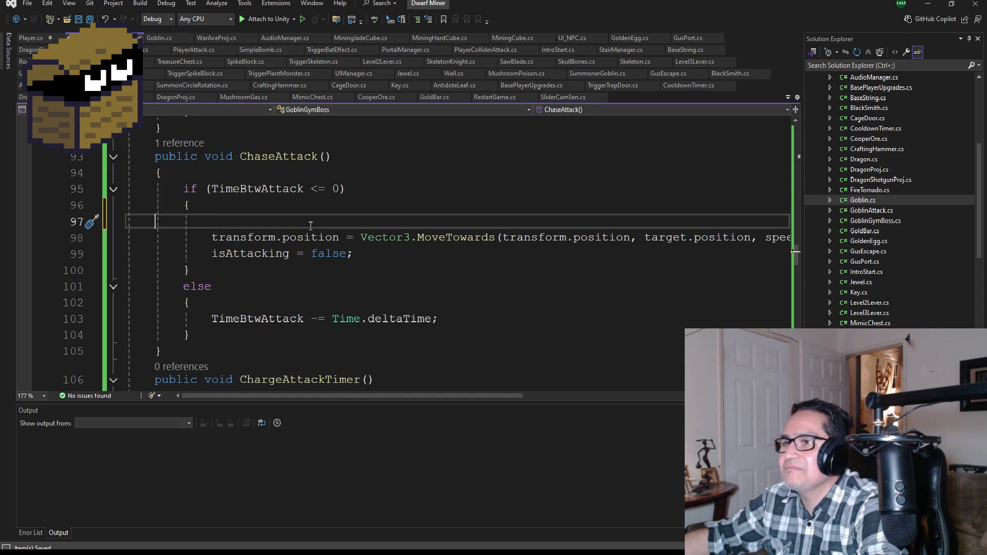
# - Add the line normalSpeed = speed; at the top of ChaseAttack(), above the TimeBtwAttack check
pyautogui.press('BackSpace')
pyautogui.press('Up')
pyautogui.press('Up')
pyautogui.press('Return')
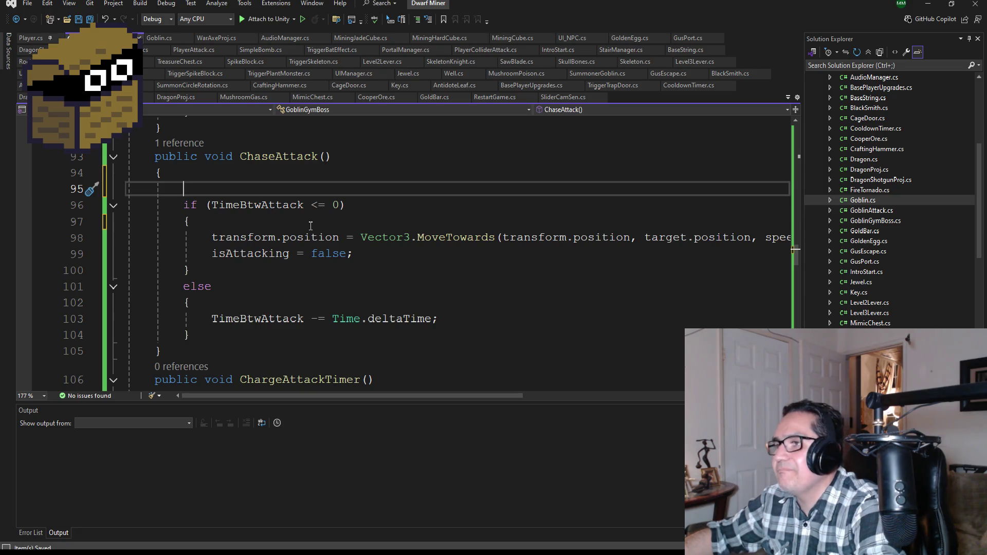
pyautogui.write('nor')
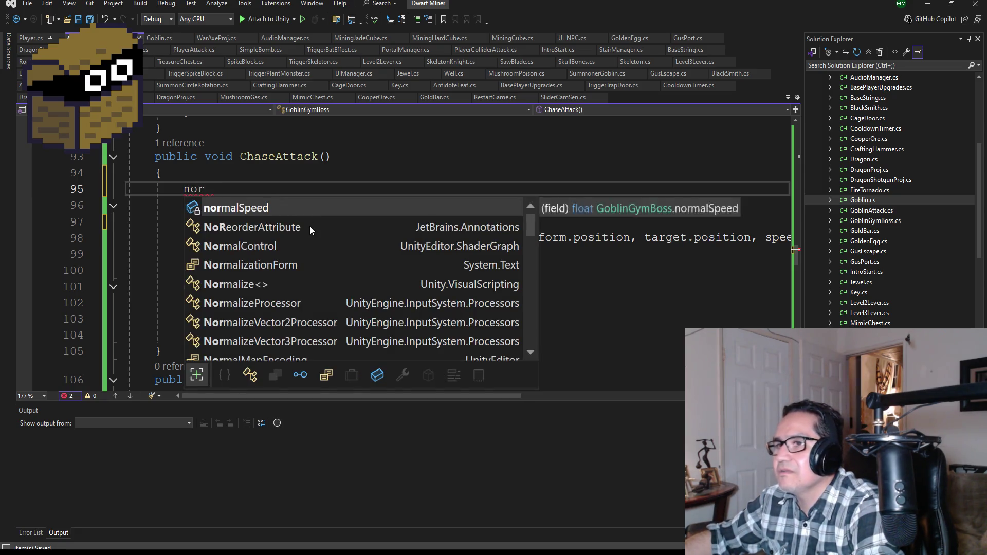
pyautogui.press('space')
pyautogui.write('= sp')
pyautogui.press('Tab')
pyautogui.write(';')
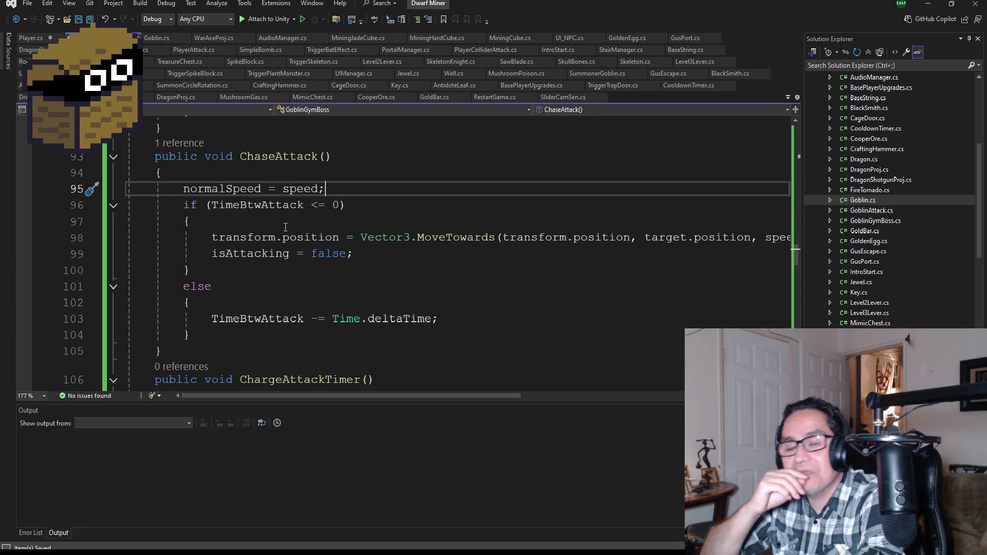
# - Uncomment the ChargeReady() call on line 83 and save all scripts
pyautogui.scroll(-1, 281, 220)
pyautogui.scroll(3, 281, 220)
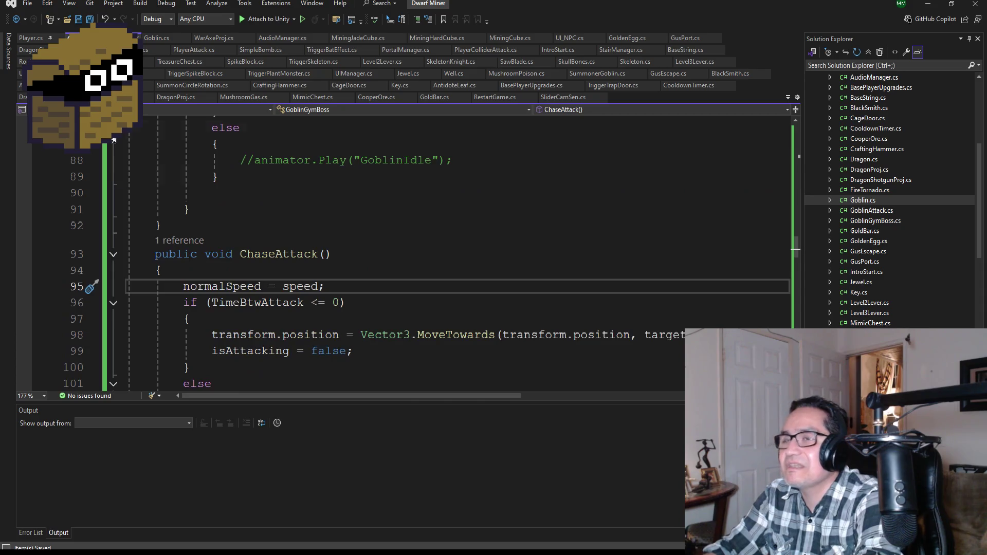
pyautogui.scroll(-2, 412, 246)
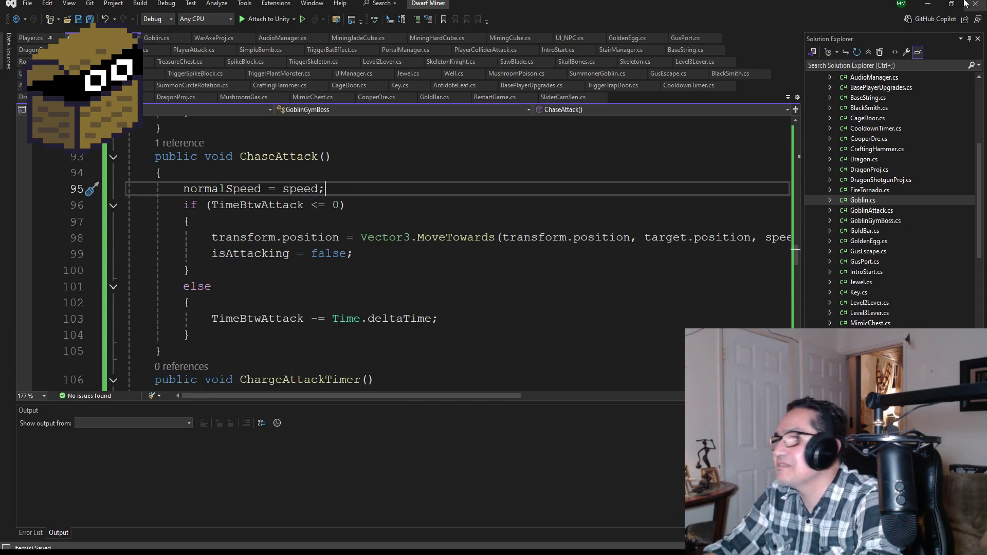
pyautogui.click(928, 9)
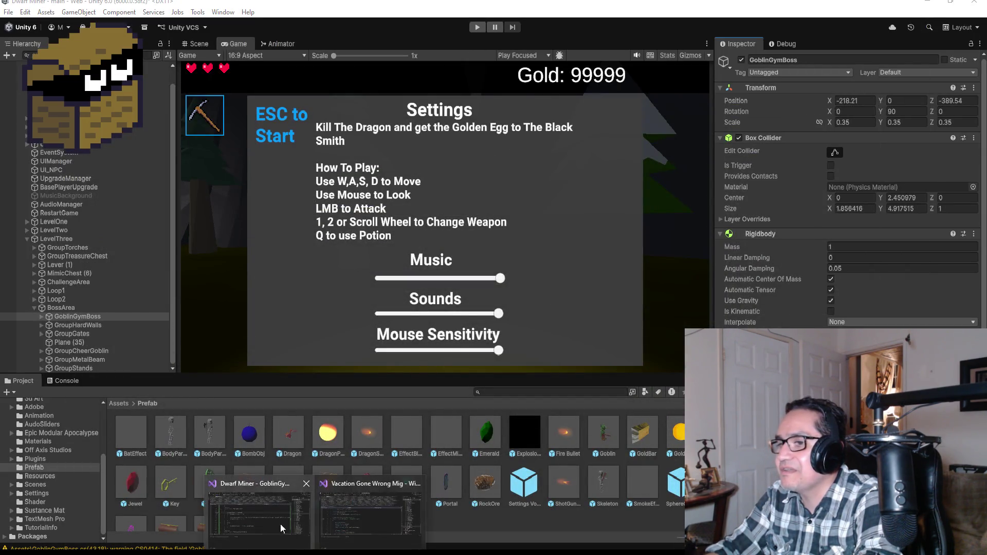
pyautogui.click(281, 528)
pyautogui.scroll(7, 339, 278)
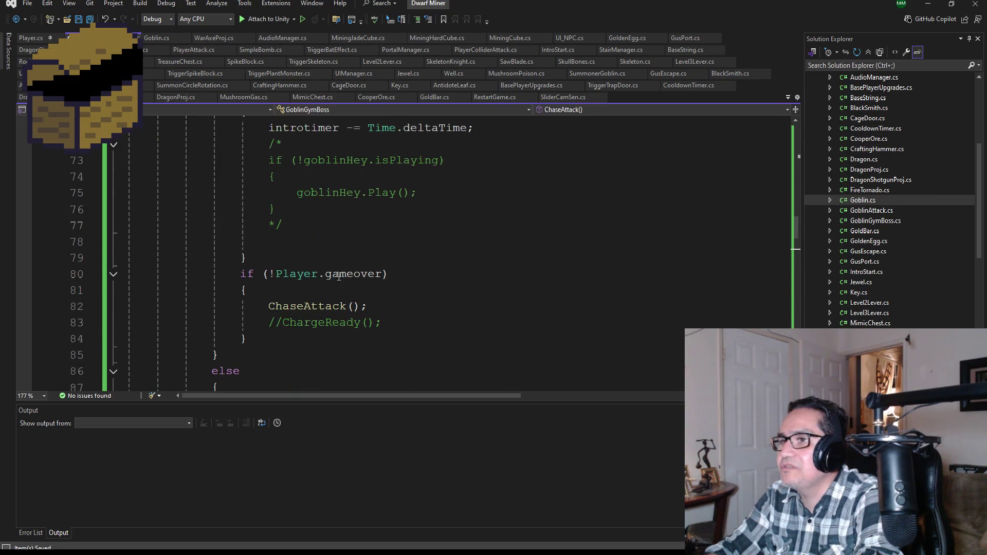
pyautogui.scroll(-1, 339, 277)
pyautogui.click(283, 273)
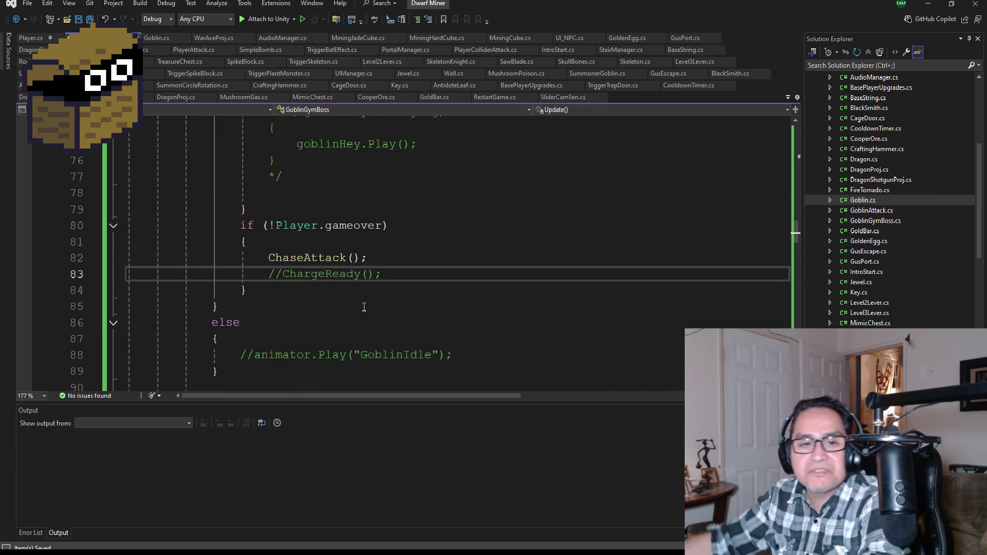
pyautogui.press('BackSpace')
pyautogui.press('BackSpace')
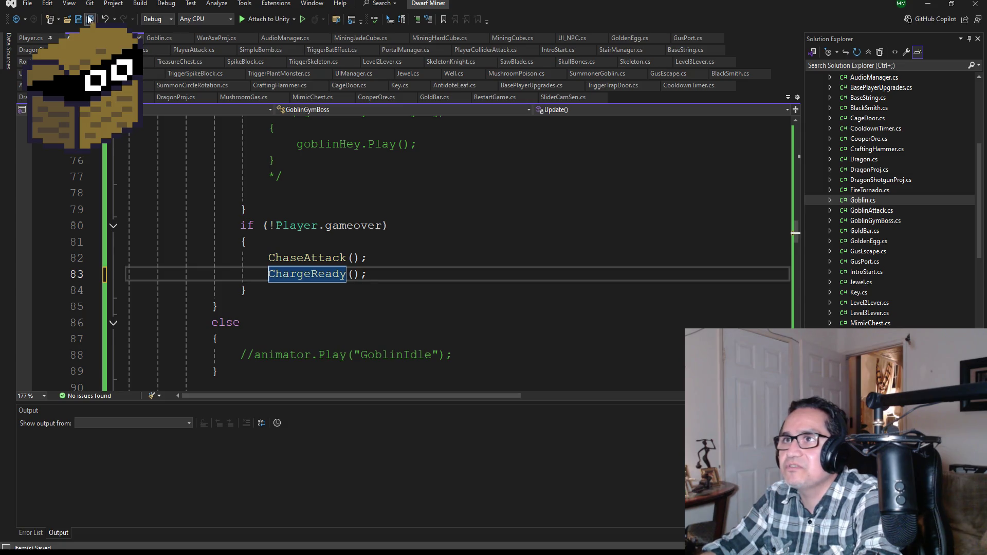
pyautogui.click(89, 19)
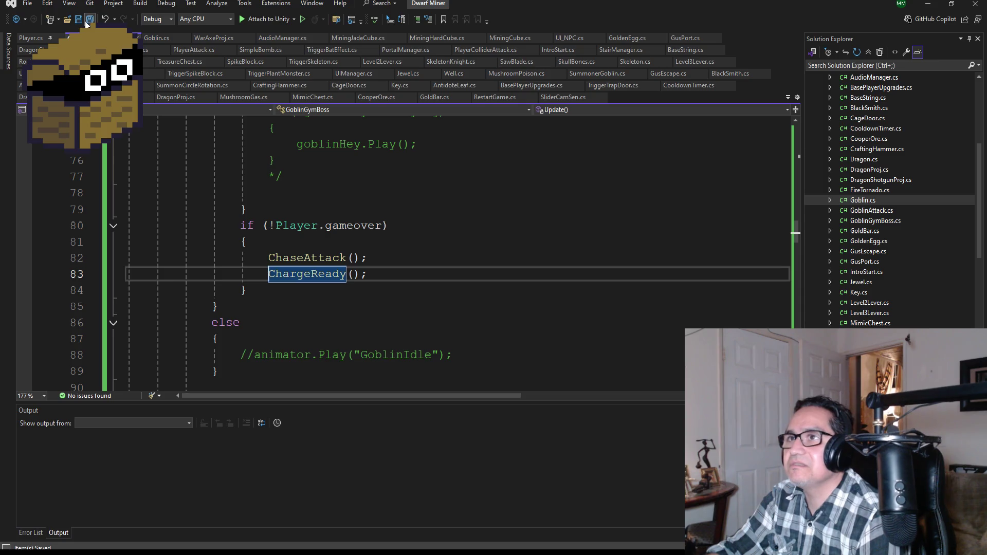
# - Switch back to Unity and start Play mode
pyautogui.scroll(-12, 412, 287)
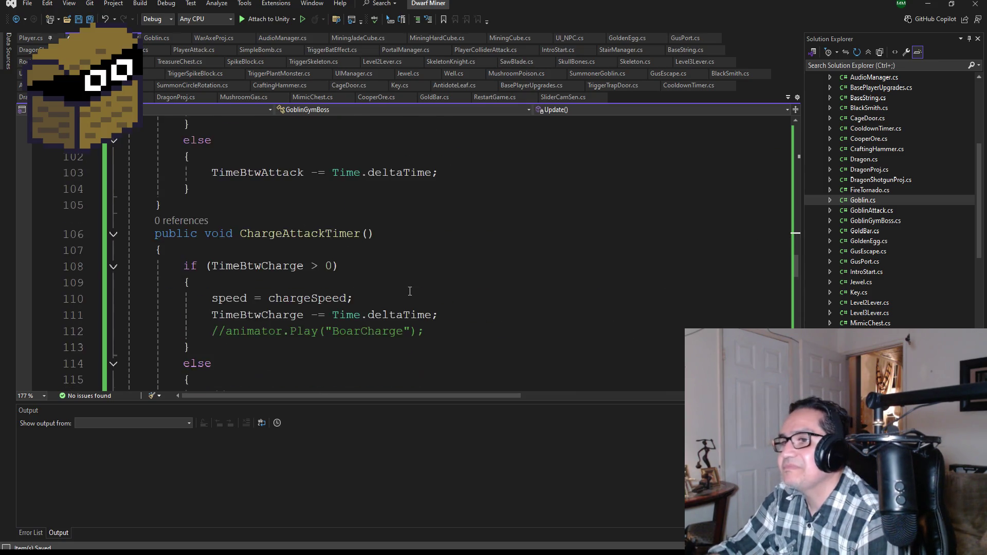
pyautogui.scroll(-1, 411, 287)
pyautogui.scroll(3, 412, 286)
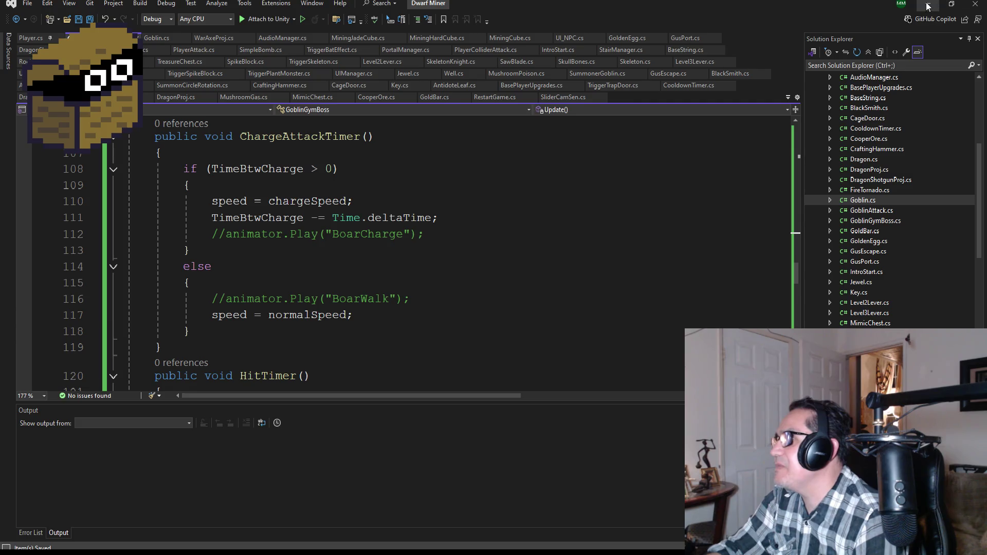
pyautogui.click(928, 4)
pyautogui.click(477, 28)
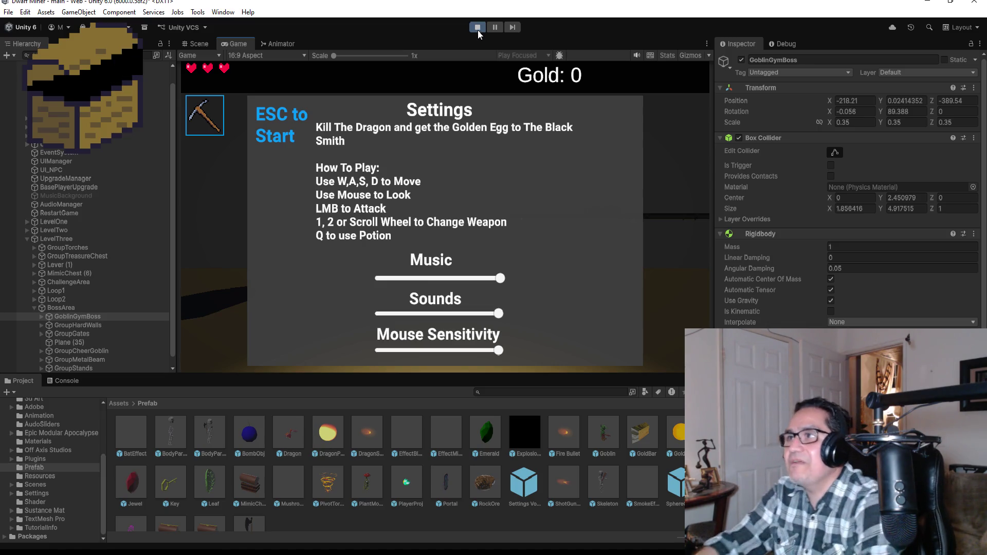
# - Resume the game, switch to the axe, walk up to the goblin boss and fire a shot
pyautogui.press('Escape')
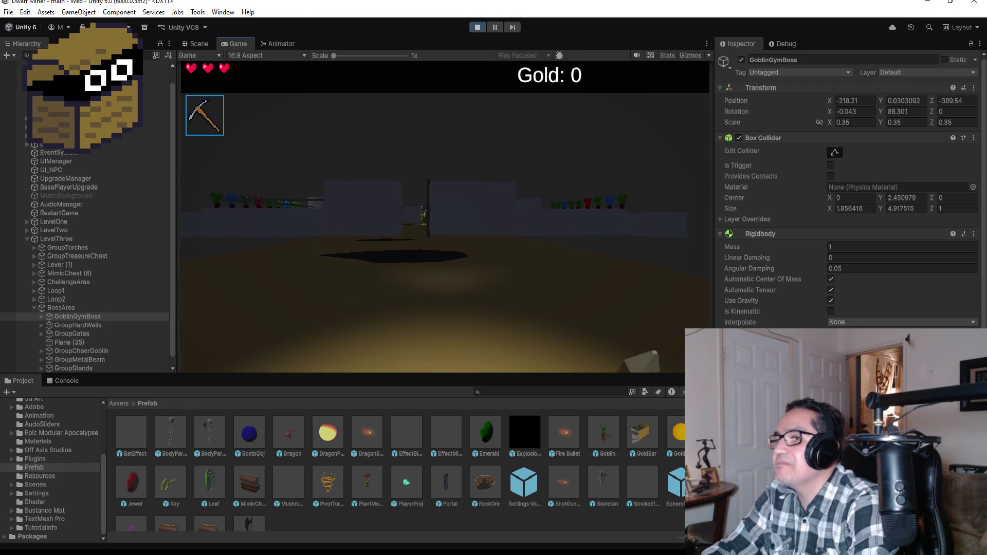
pyautogui.press('2')
pyautogui.press('w')
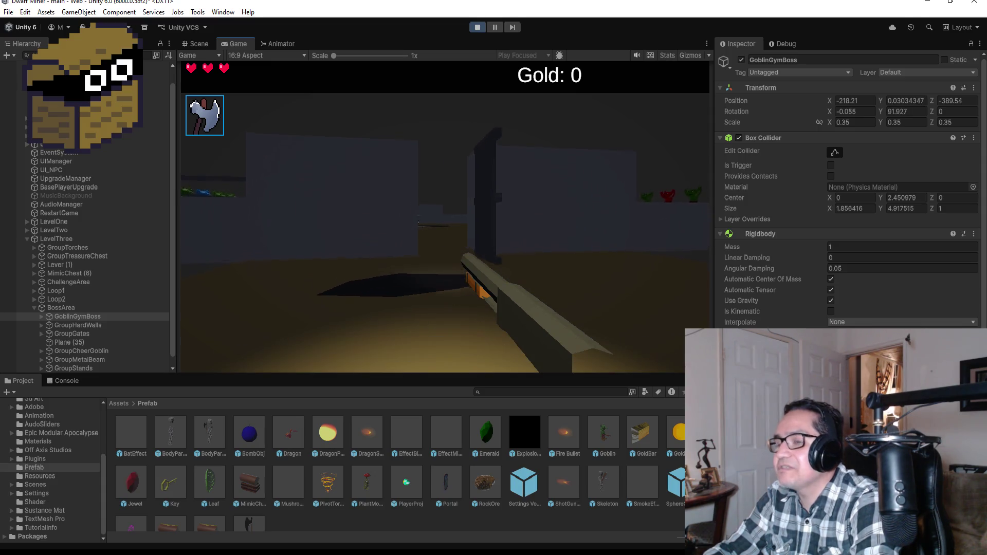
pyautogui.press('w')
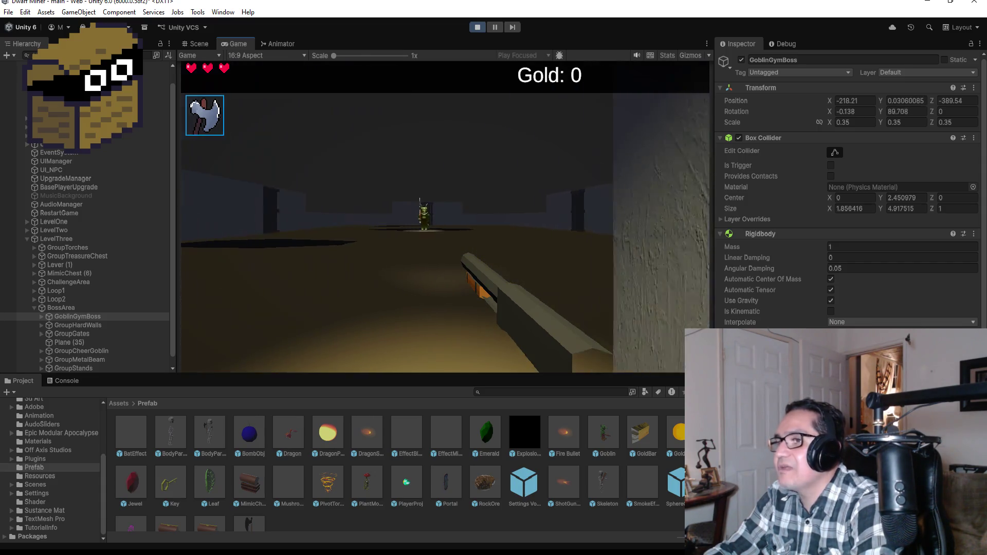
pyautogui.press('w')
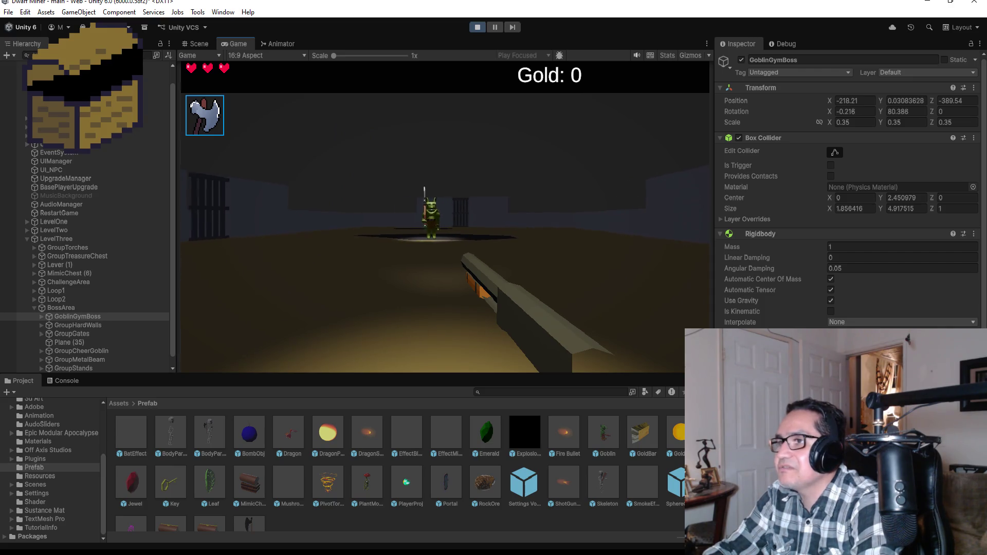
pyautogui.press('w')
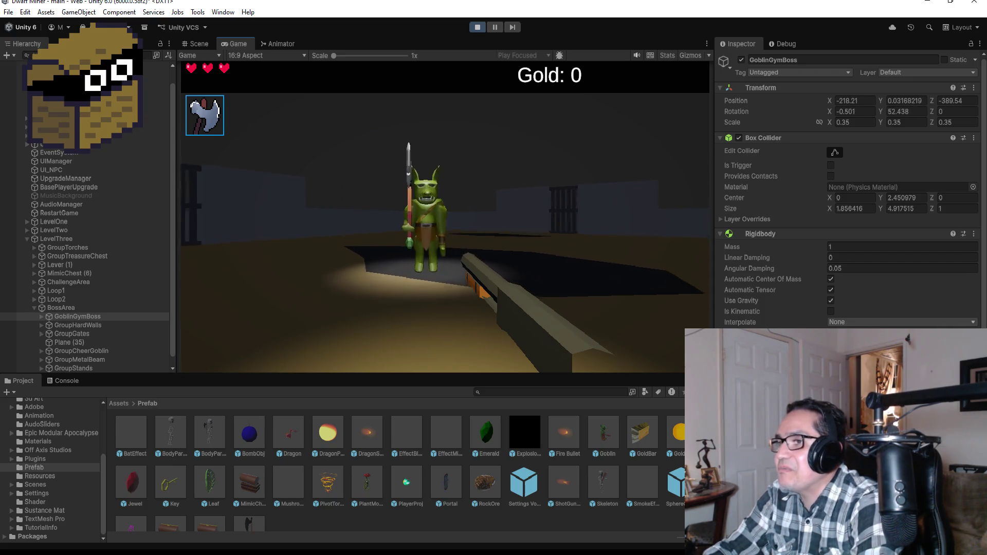
pyautogui.press('s')
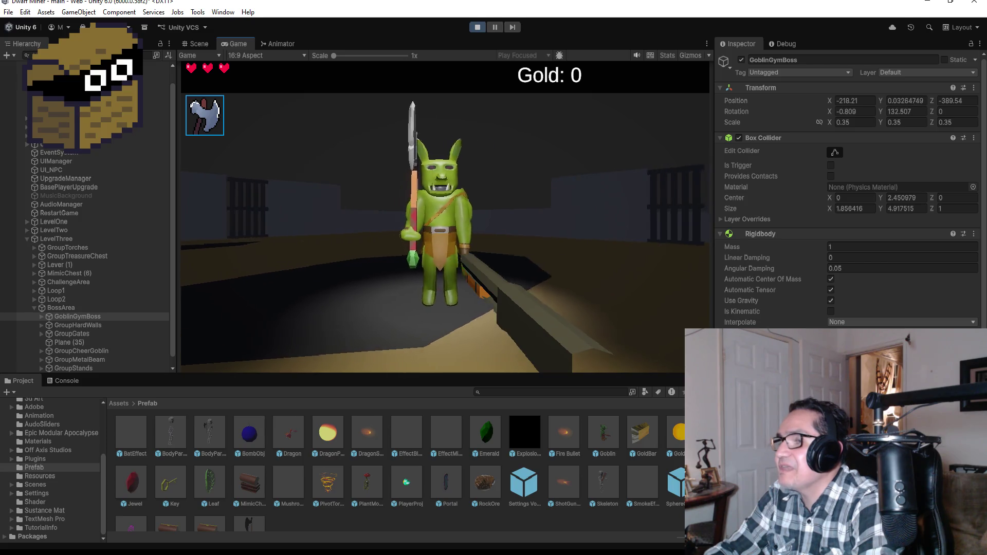
pyautogui.click(445, 217)
# - Stop the playtest and bring the GoblinGymBoss script back up in Visual Studio
pyautogui.press('Escape')
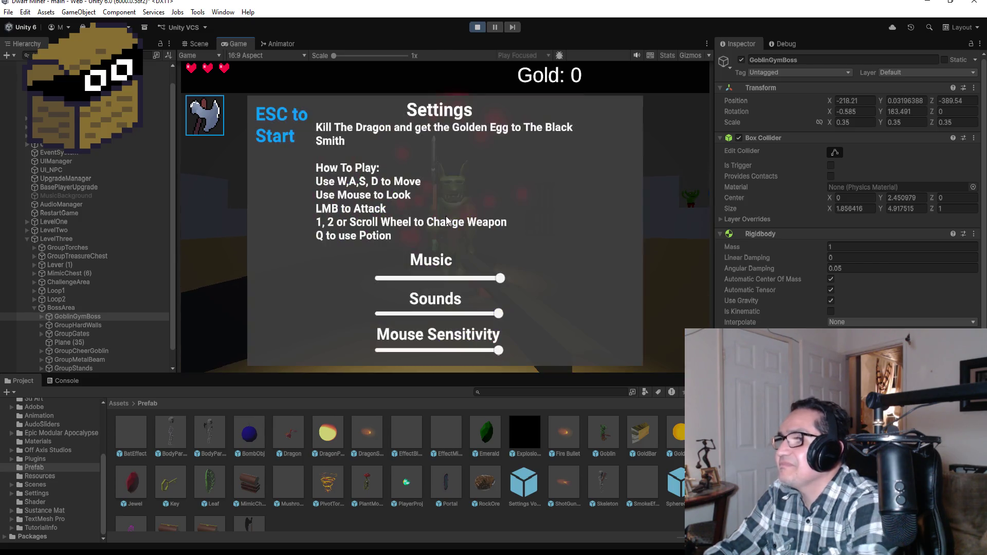
pyautogui.click(477, 27)
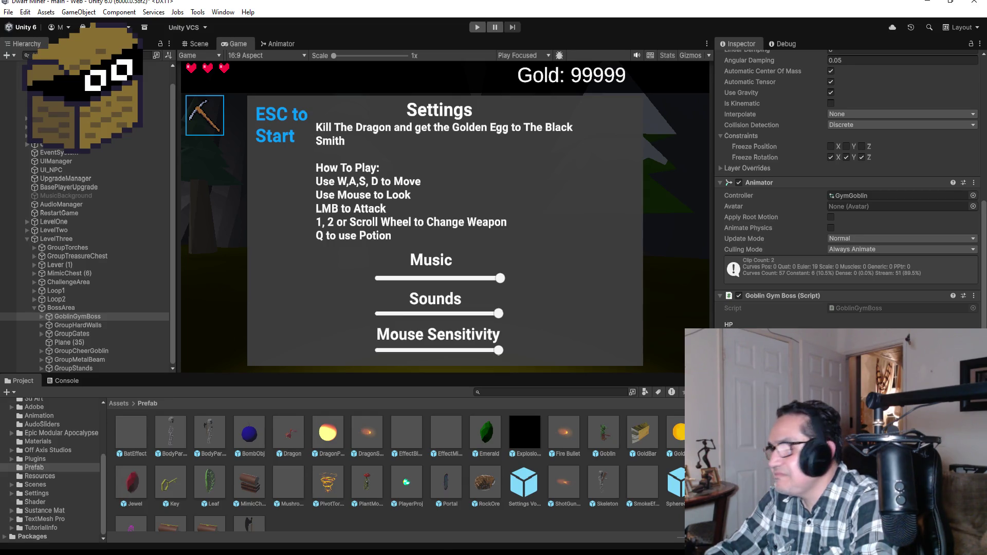
pyautogui.moveTo(315, 545)
pyautogui.click(278, 540)
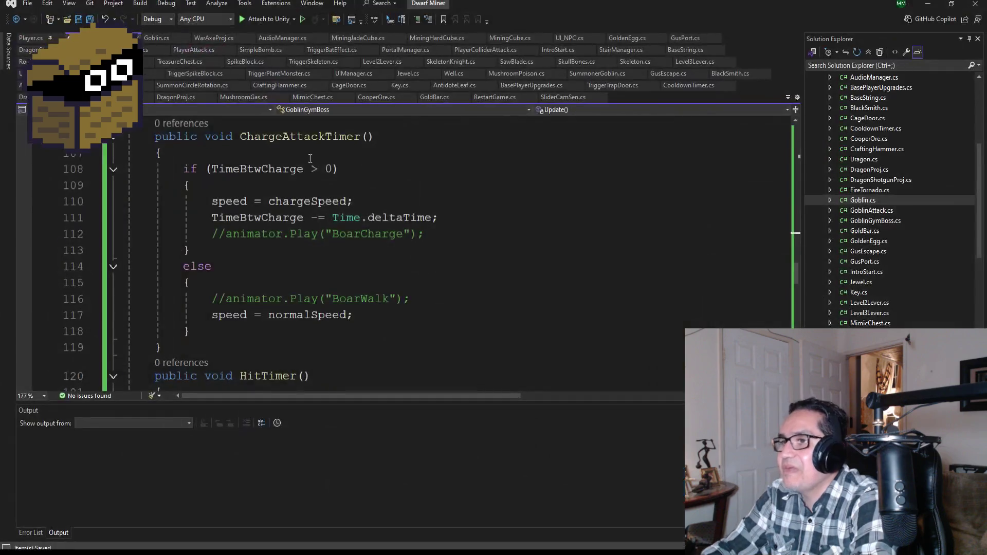
pyautogui.scroll(-1, 328, 177)
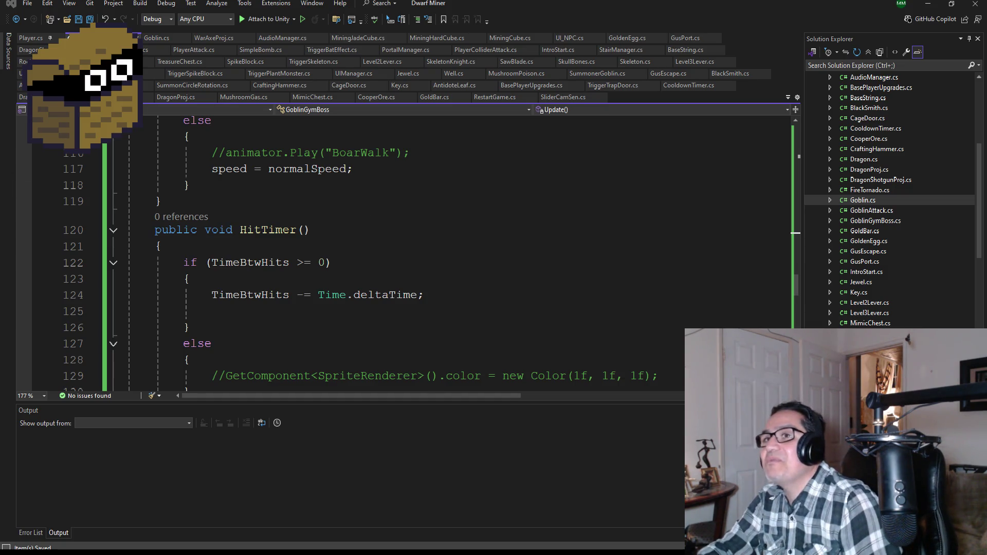
pyautogui.scroll(4, 364, 236)
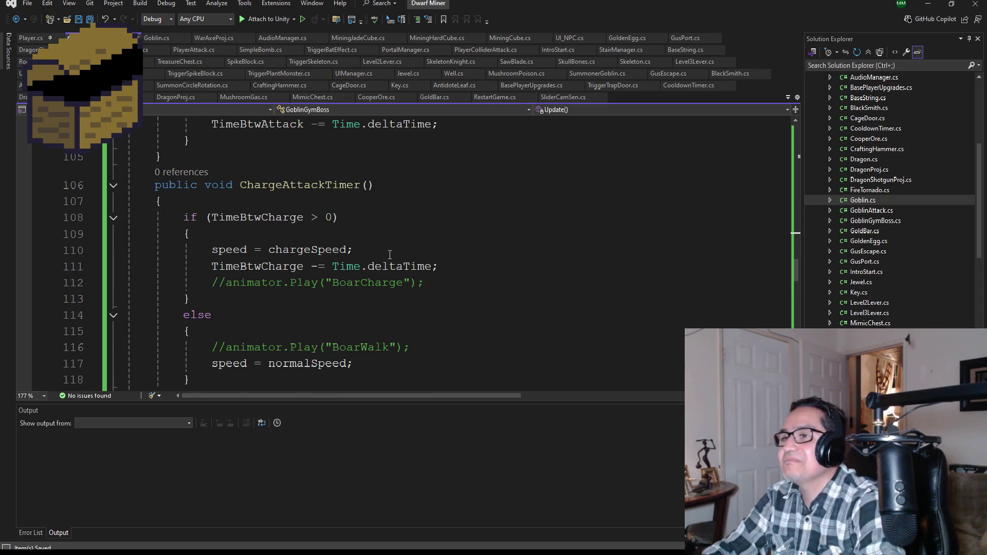
pyautogui.scroll(-1, 365, 306)
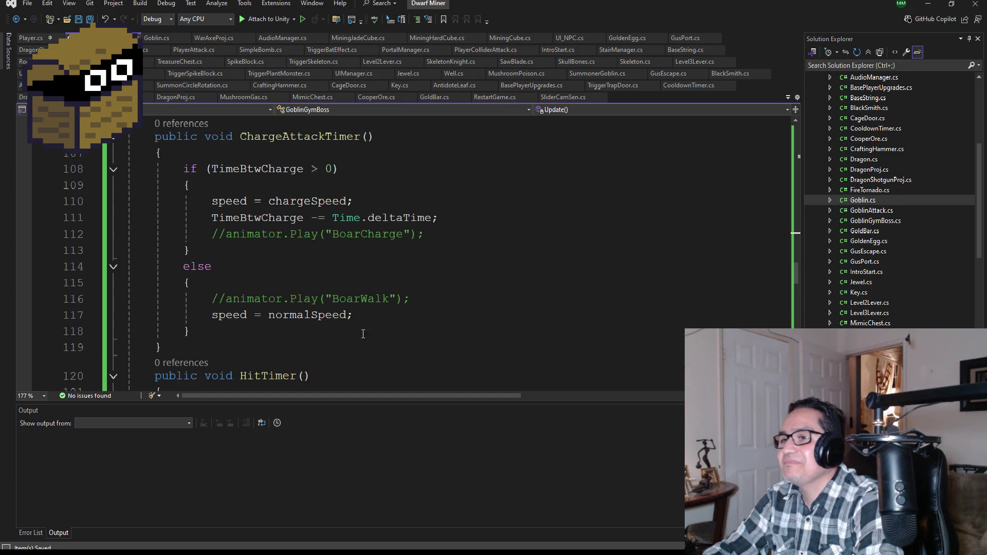
pyautogui.scroll(1, 378, 314)
pyautogui.scroll(-1, 380, 314)
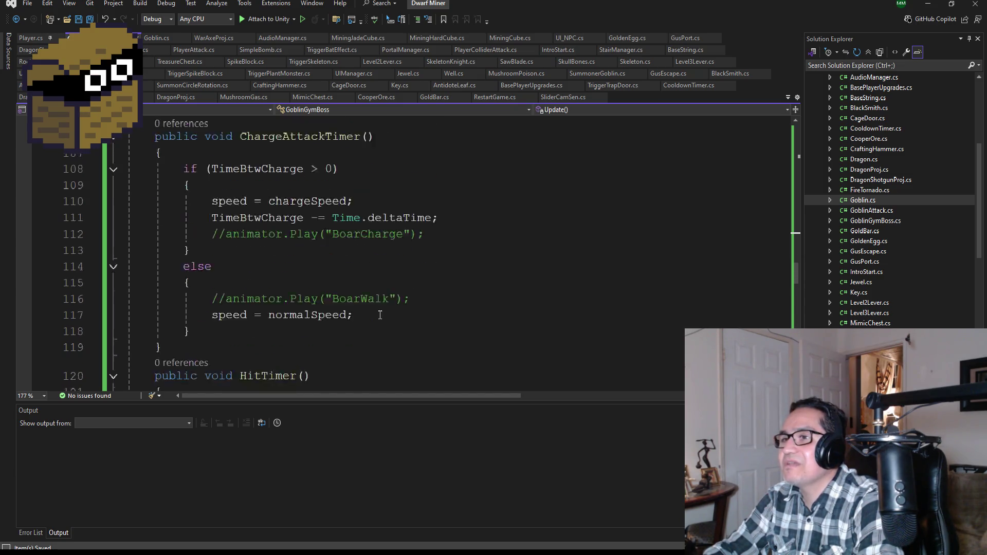
pyautogui.scroll(-1, 380, 315)
pyautogui.scroll(2, 334, 291)
pyautogui.scroll(3, 342, 298)
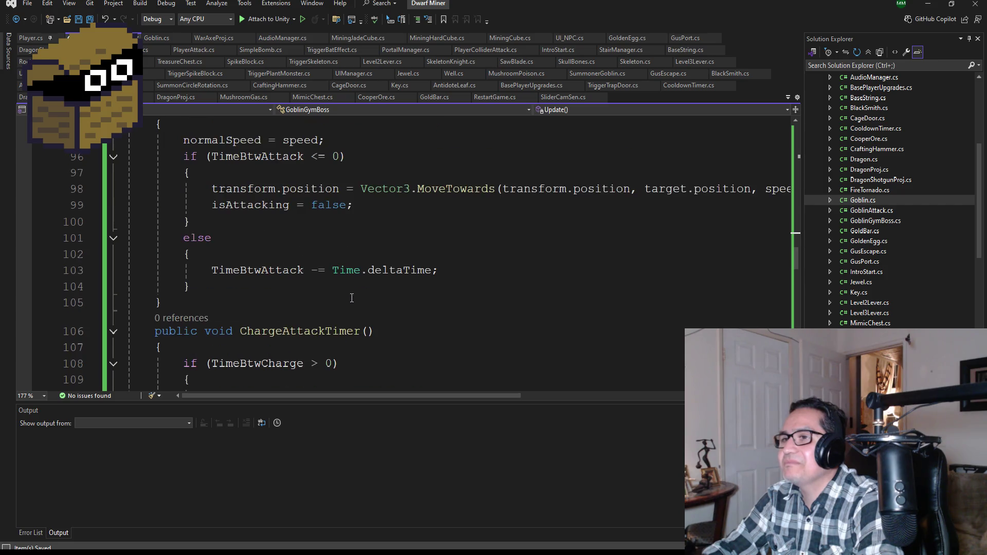
pyautogui.scroll(6, 351, 298)
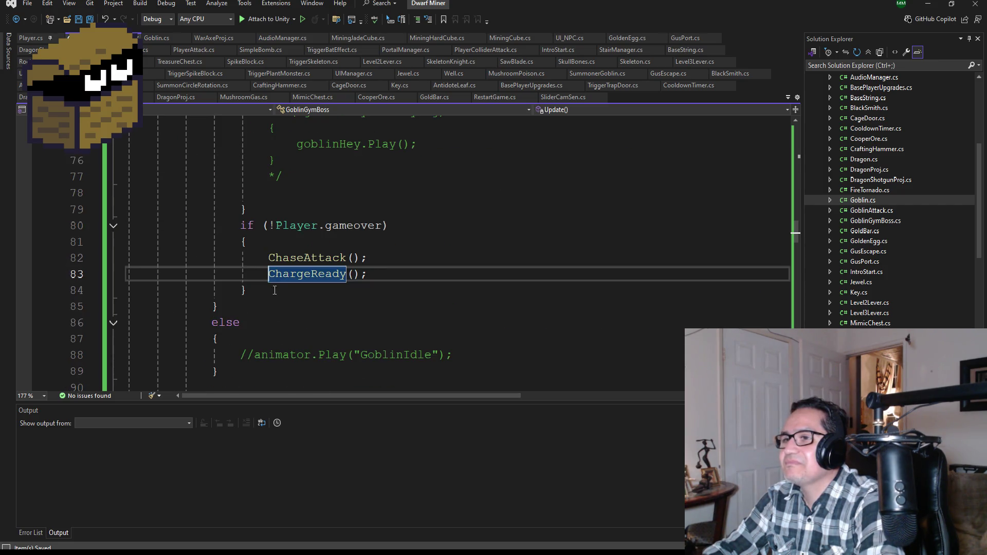
pyautogui.scroll(-5, 274, 290)
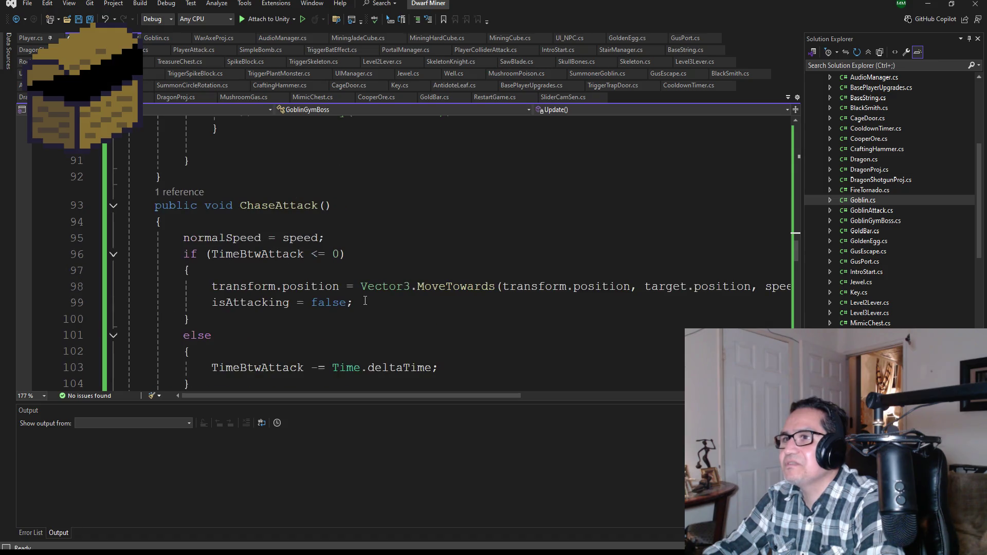
pyautogui.scroll(-2, 365, 302)
pyautogui.scroll(5, 365, 296)
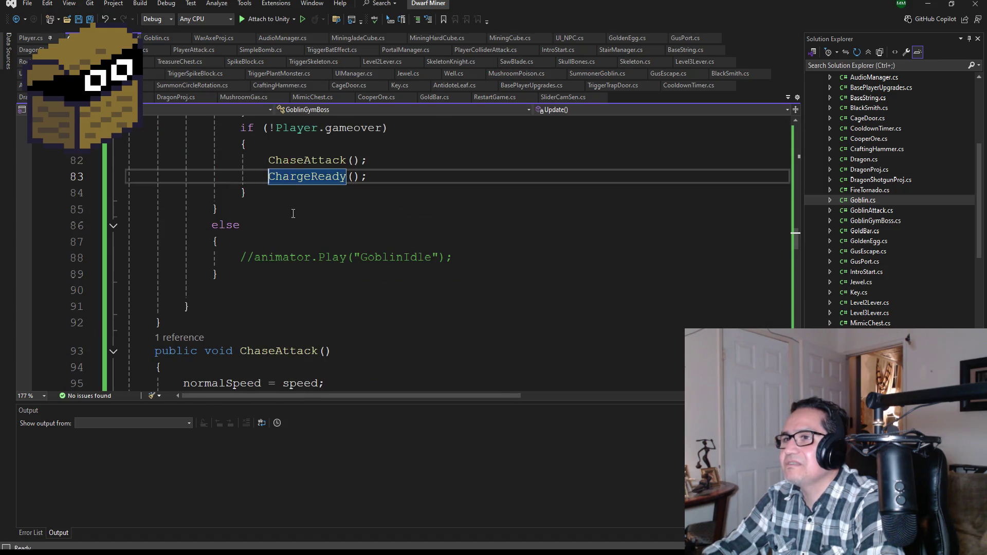
pyautogui.click(270, 162)
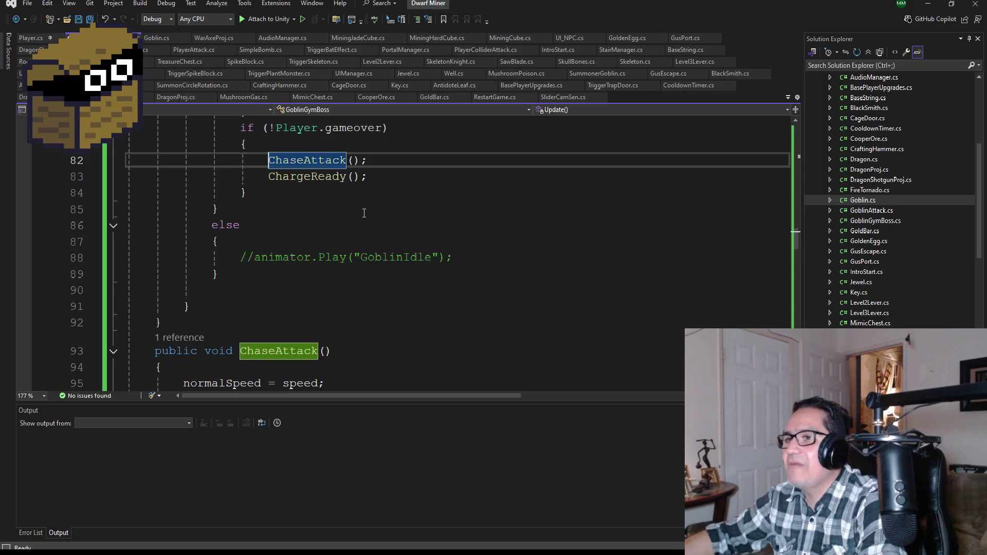
pyautogui.write('//')
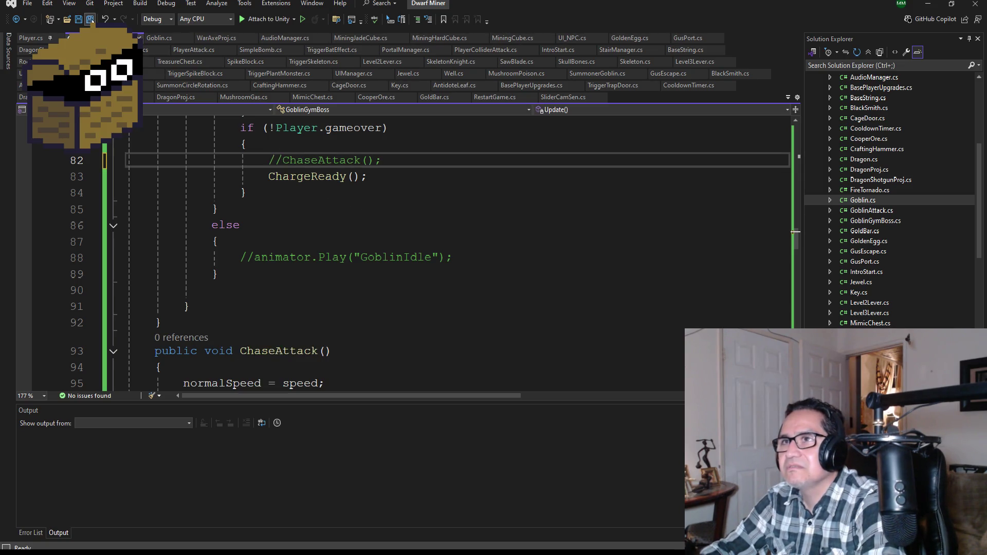
pyautogui.hotkey('ctrl', 's')
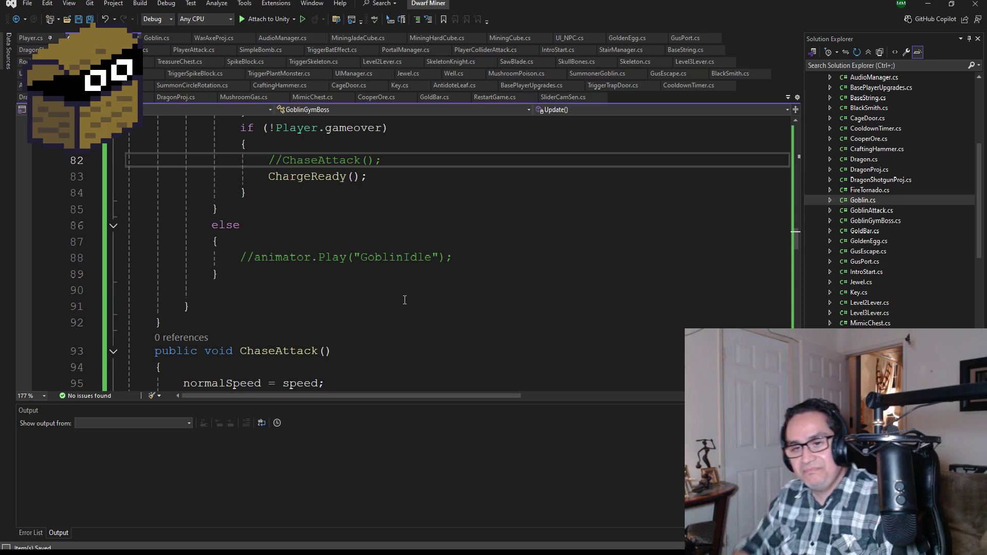
pyautogui.scroll(-2, 362, 297)
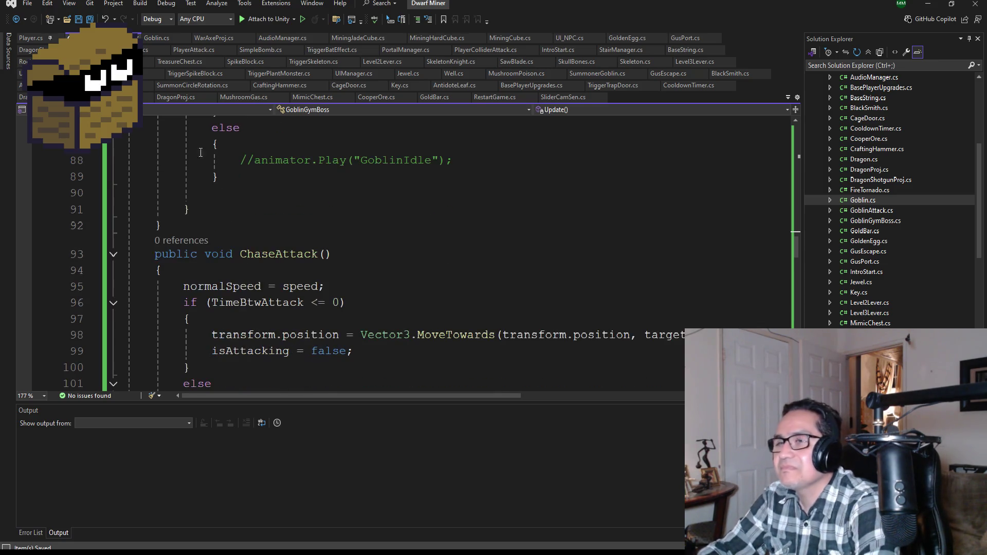
pyautogui.scroll(-2, 445, 259)
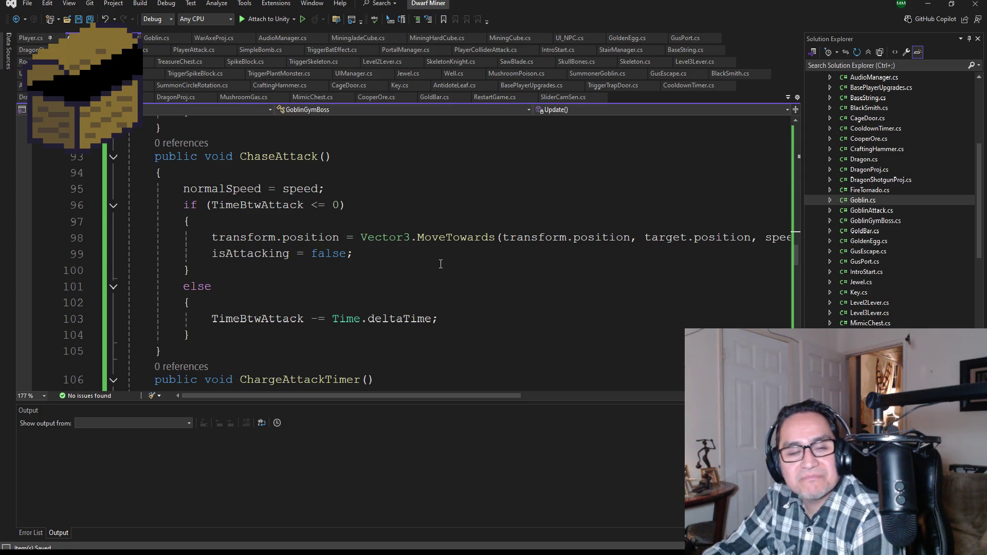
pyautogui.scroll(-2, 441, 268)
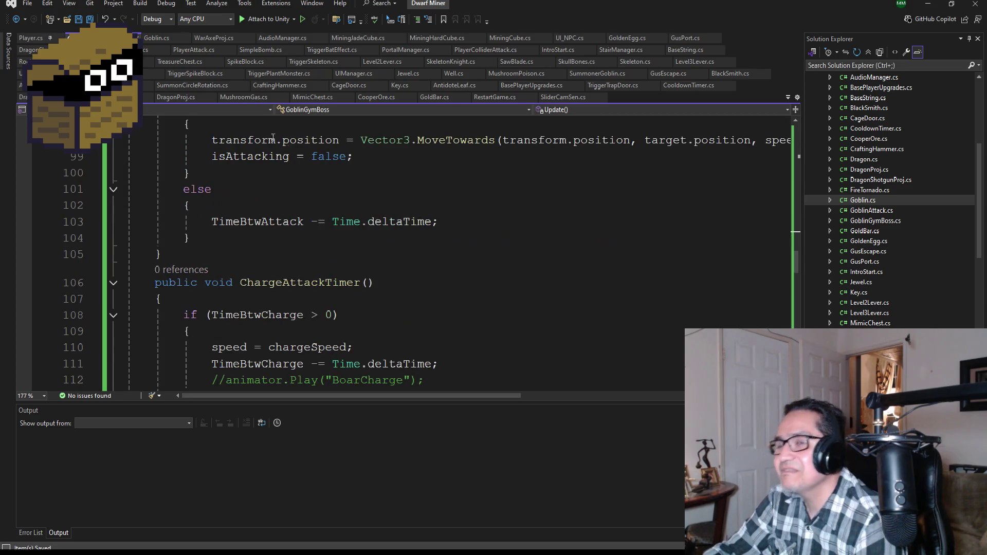
pyautogui.scroll(-1, 403, 244)
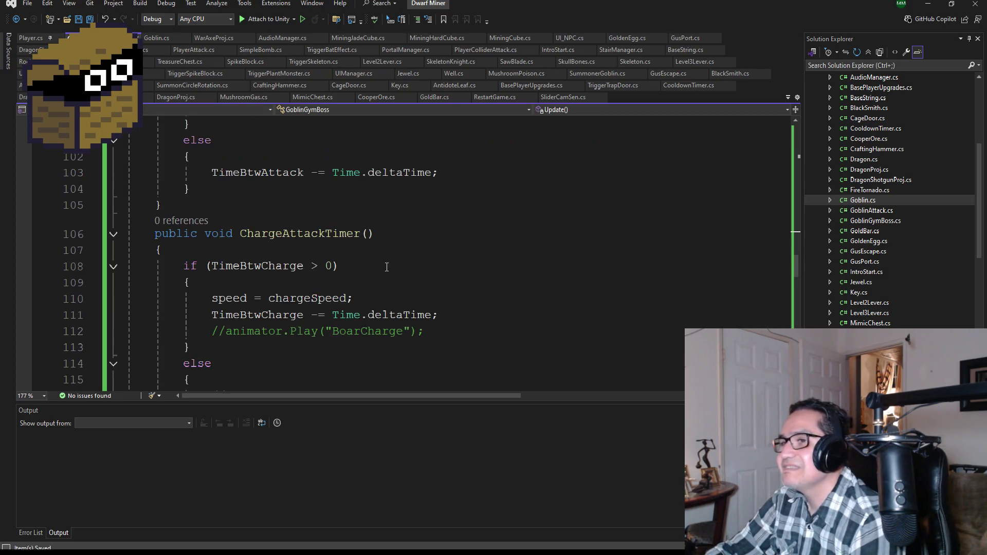
pyautogui.scroll(5, 406, 259)
pyautogui.scroll(4, 405, 258)
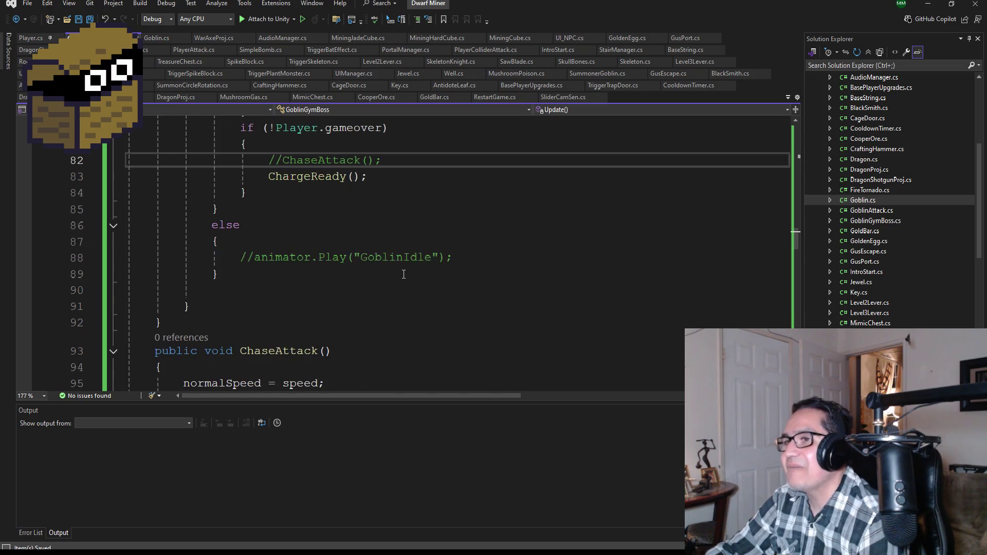
pyautogui.scroll(-12, 411, 282)
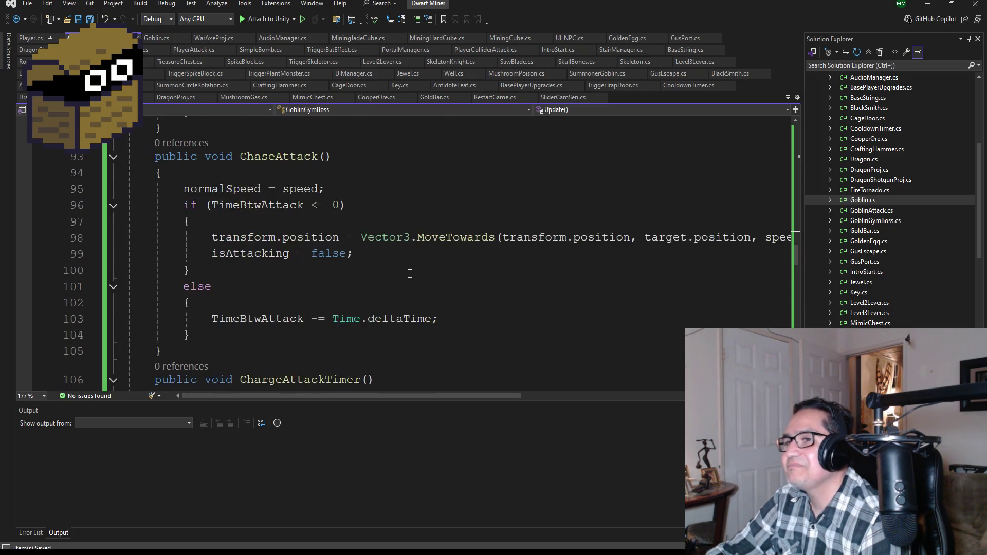
pyautogui.scroll(3, 380, 288)
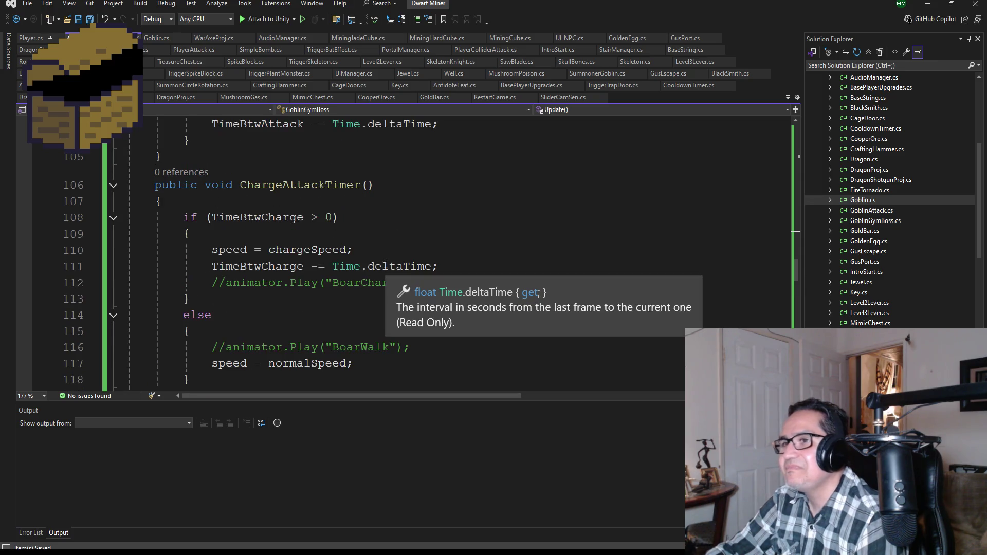
pyautogui.scroll(-3, 309, 257)
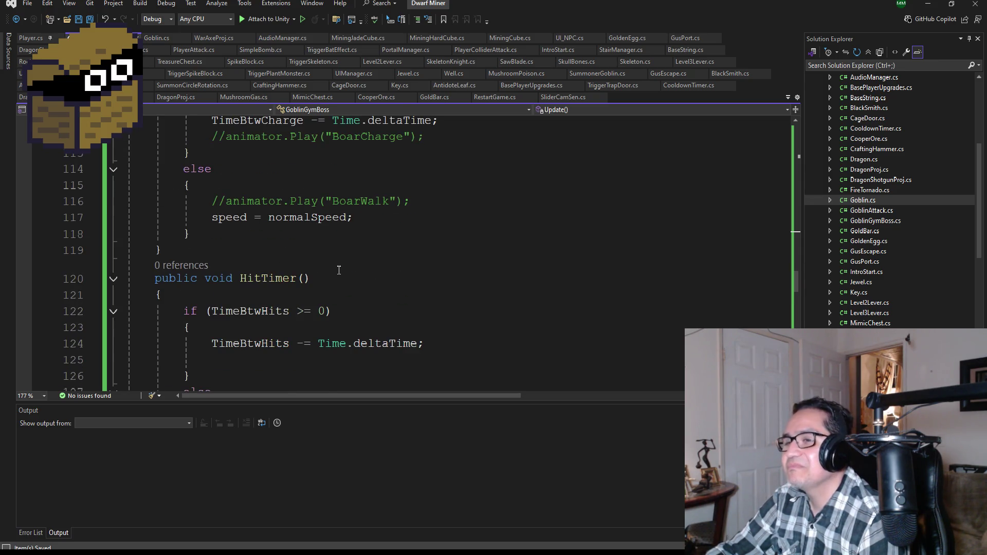
pyautogui.scroll(2, 339, 272)
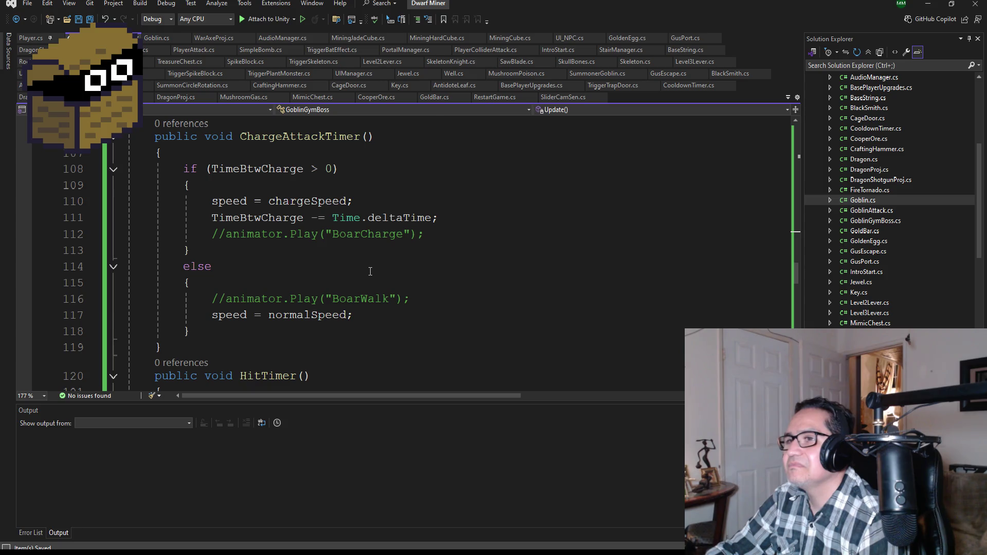
pyautogui.scroll(1, 370, 271)
pyautogui.scroll(-5, 391, 288)
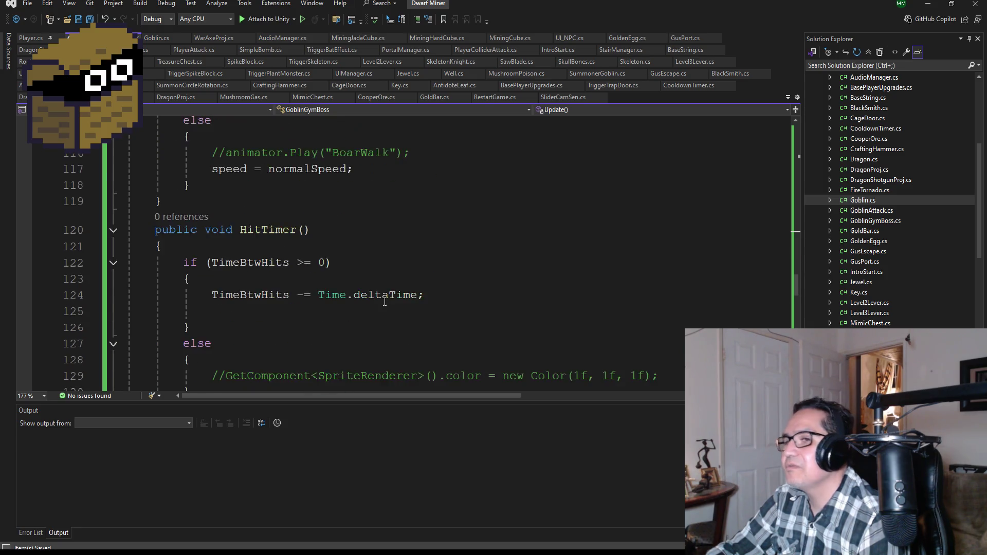
pyautogui.scroll(-4, 306, 304)
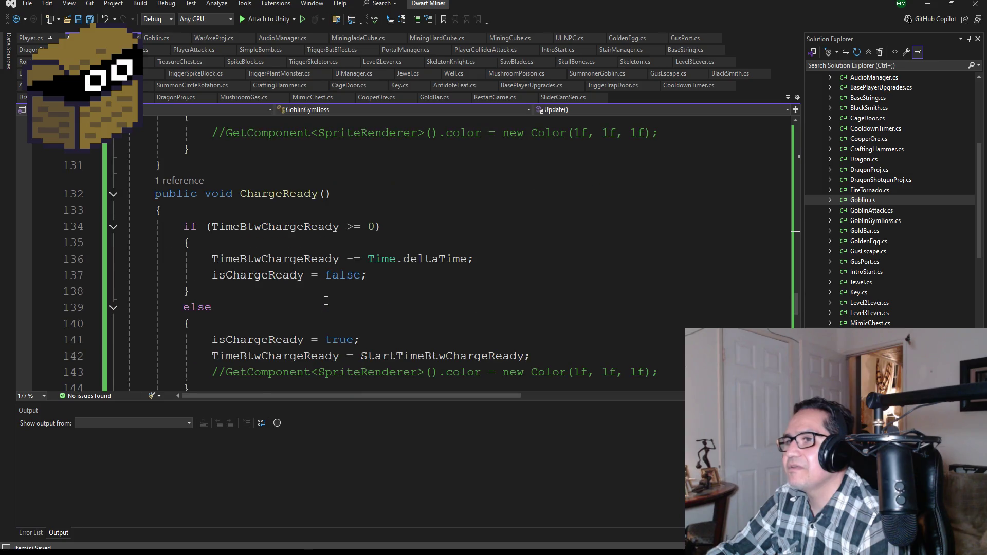
pyautogui.scroll(-8, 326, 306)
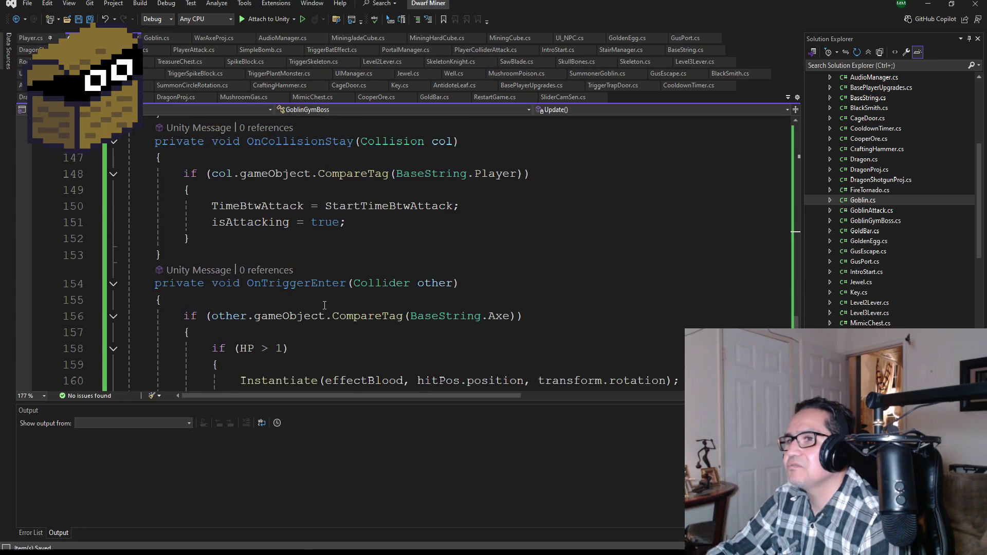
pyautogui.scroll(9, 323, 294)
pyautogui.scroll(8, 323, 295)
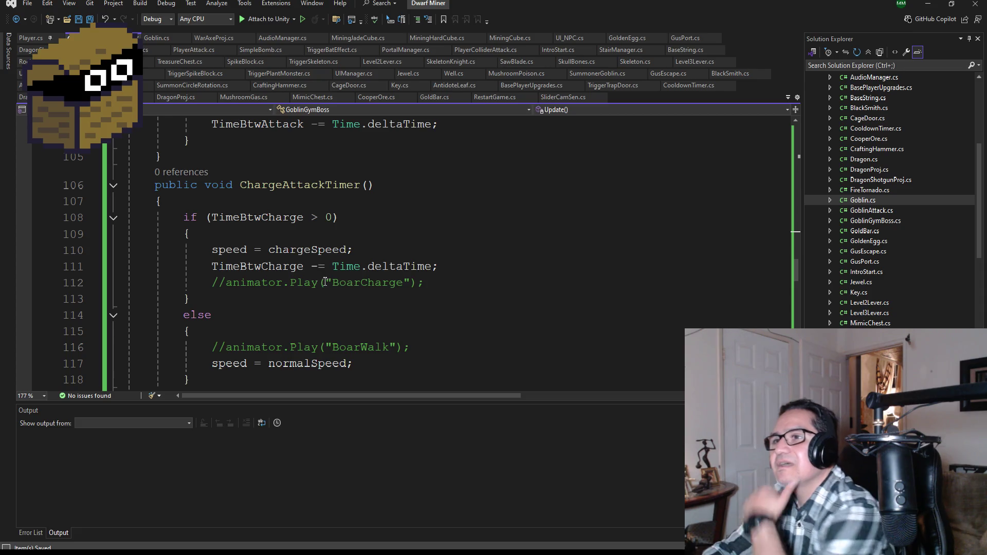
pyautogui.scroll(3, 329, 281)
pyautogui.scroll(1, 333, 267)
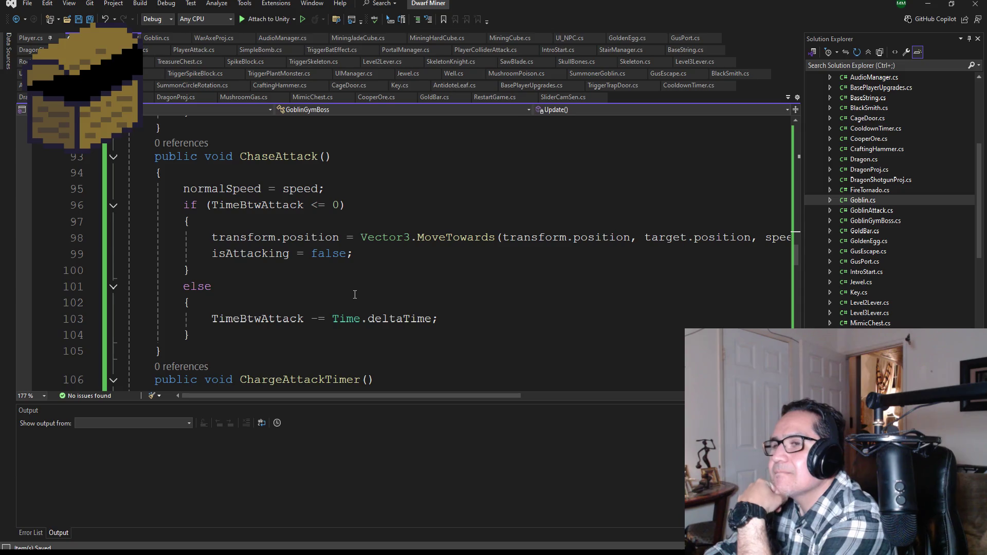
pyautogui.scroll(1, 357, 296)
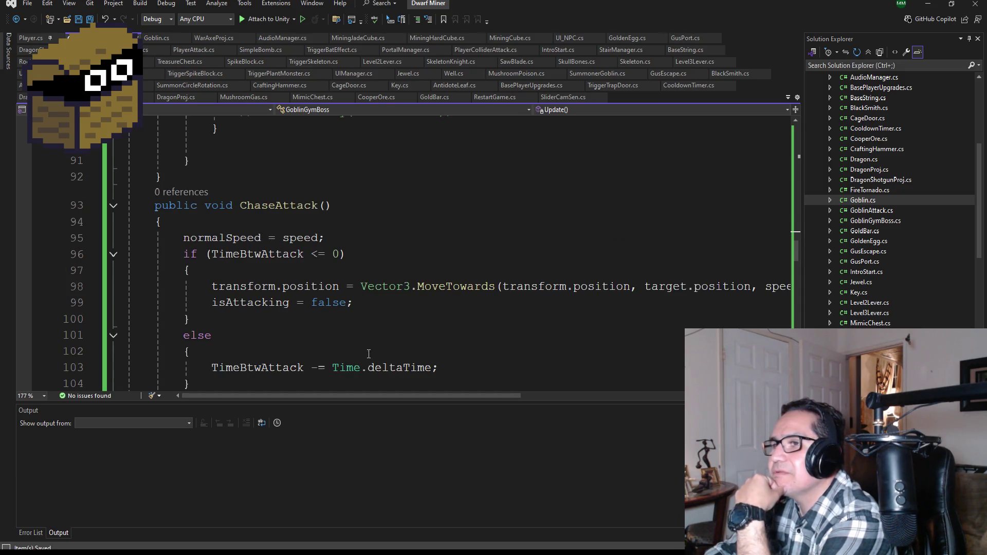
pyautogui.scroll(-1, 443, 313)
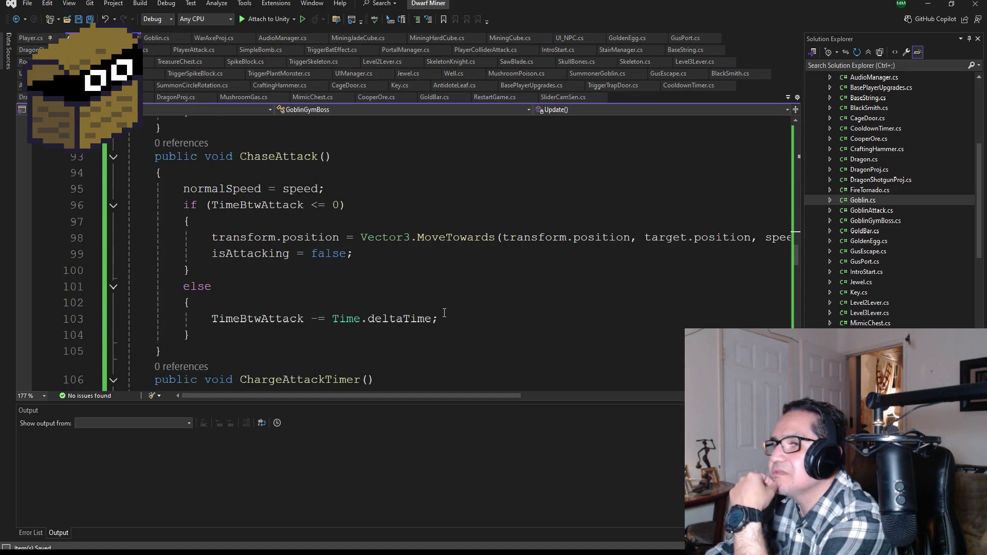
pyautogui.moveTo(469, 395)
pyautogui.mouseDown()
pyautogui.moveTo(582, 395)
pyautogui.moveTo(389, 403)
pyautogui.mouseUp()
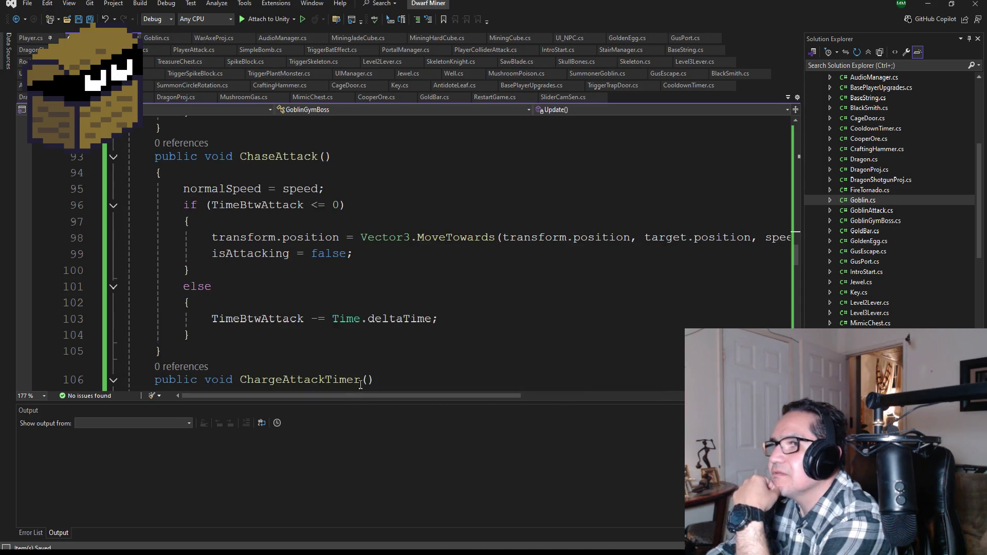
# - Rewrite line 95 of ChaseAttack as speed = normalSpeed; and return to Unity
pyautogui.doubleClick(247, 189)
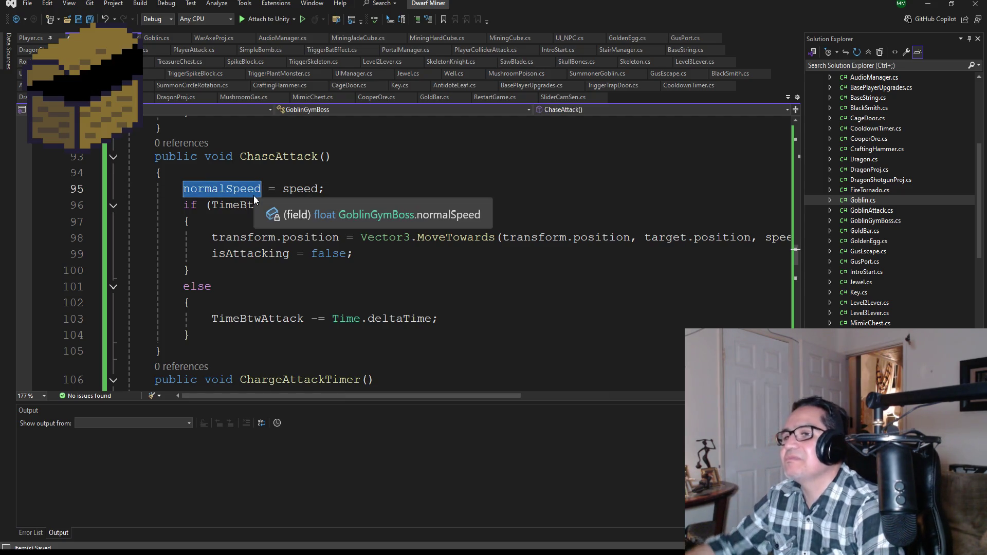
pyautogui.write('speed')
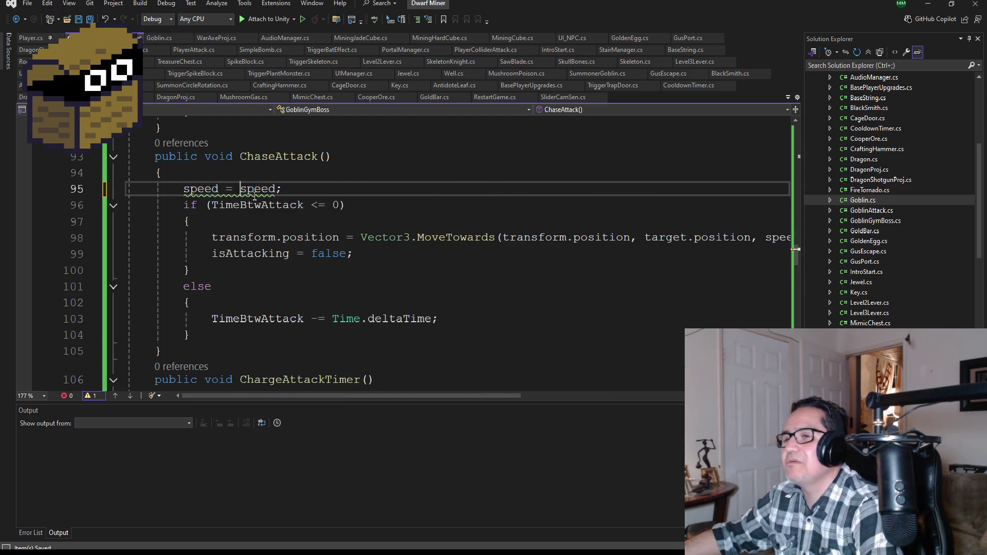
pyautogui.press('BackSpace')
pyautogui.press('BackSpace')
pyautogui.press('BackSpace')
pyautogui.press('BackSpace')
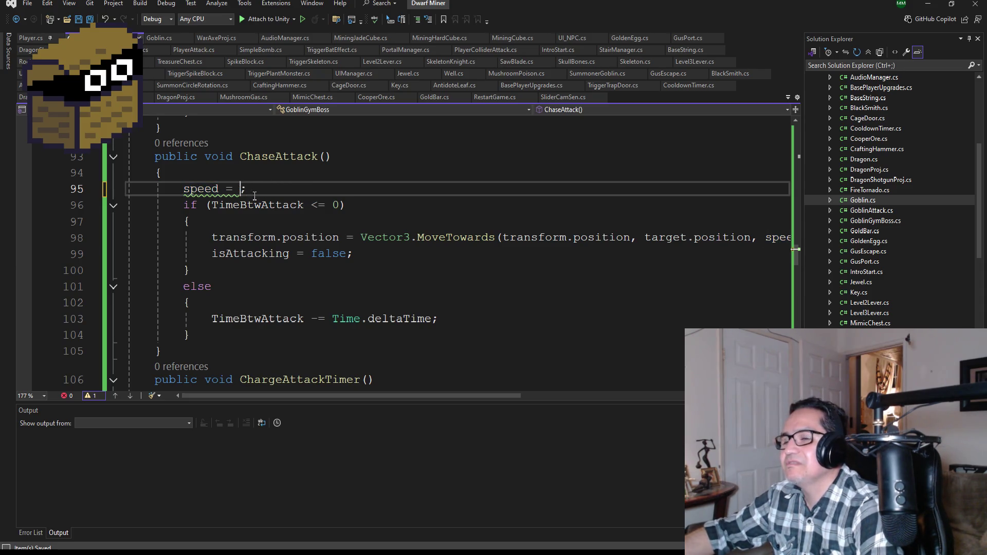
pyautogui.write('nor')
pyautogui.press('Tab')
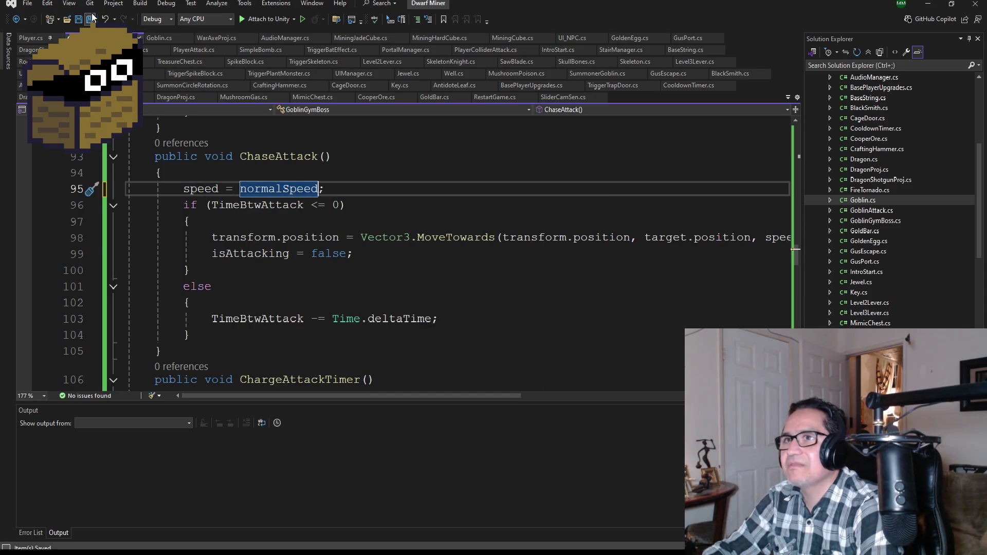
pyautogui.scroll(-4, 311, 263)
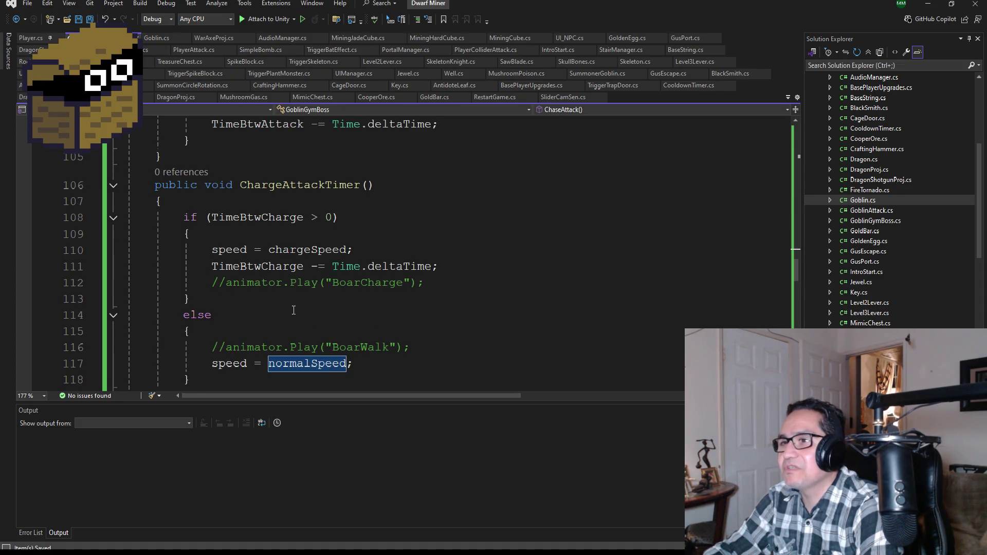
pyautogui.scroll(-1, 277, 282)
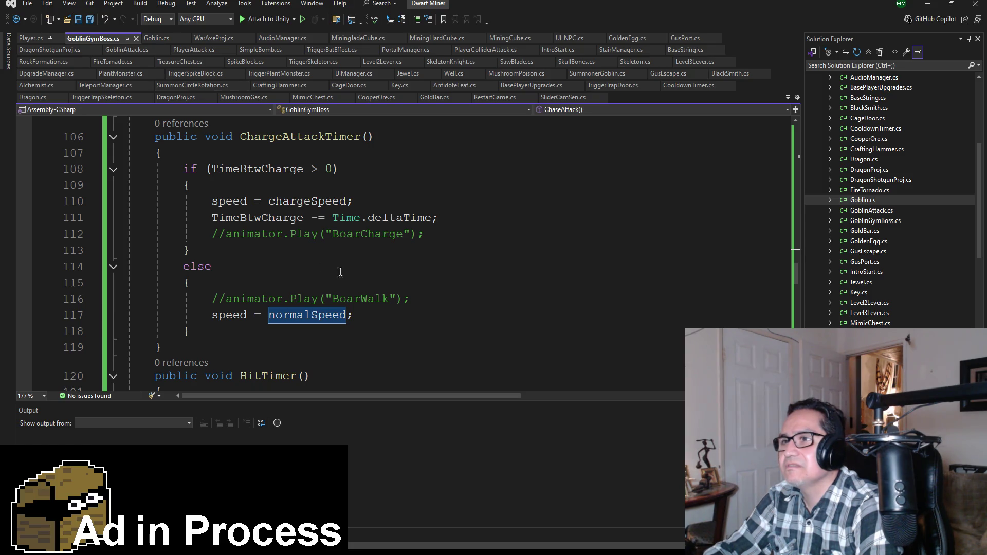
pyautogui.hotkey('ctrl', 'shift', 'Up')
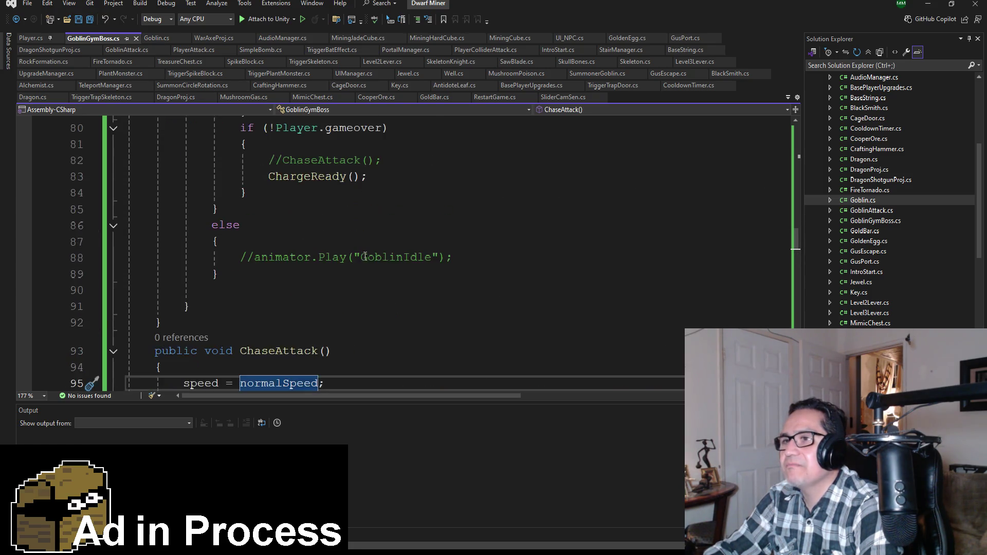
pyautogui.scroll(-4, 370, 249)
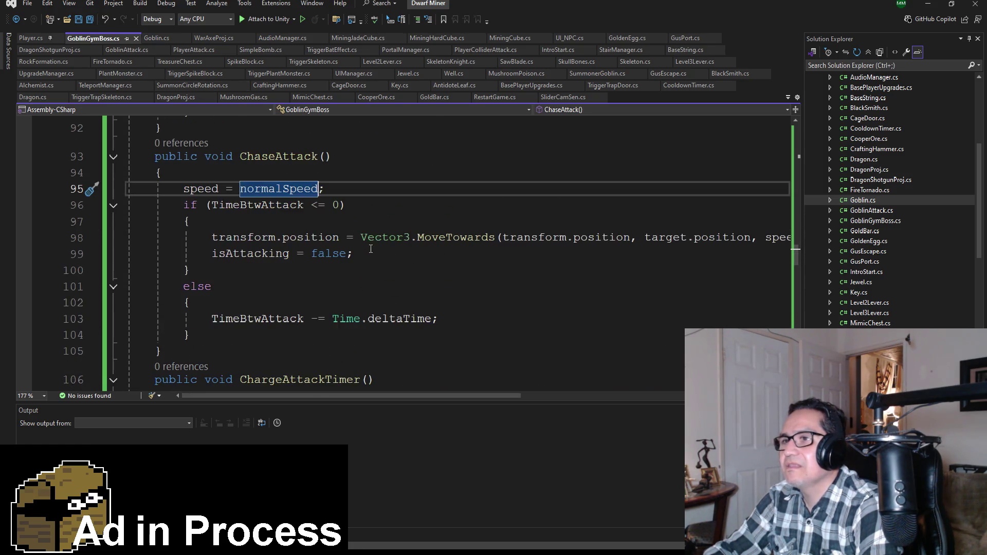
pyautogui.click(932, 7)
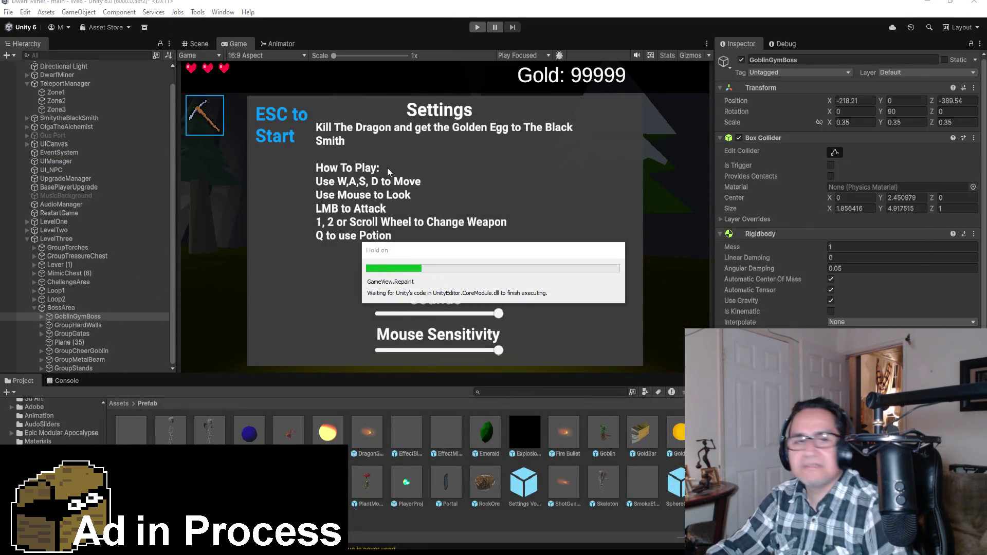
# - Run the game, switch off the pickaxe, walk up close to the goblin boss, then stop the playtest
pyautogui.click(477, 29)
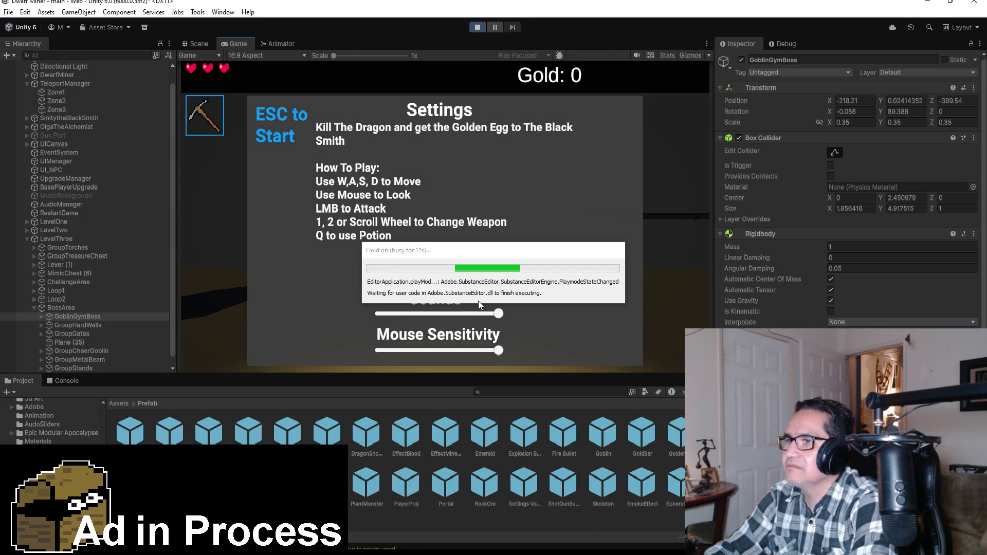
pyautogui.press('Escape')
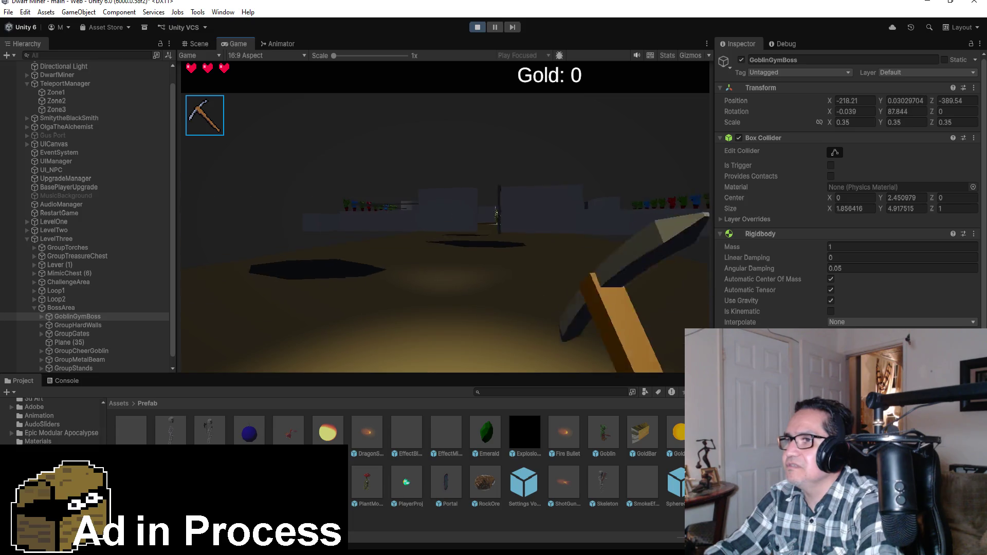
pyautogui.press('2')
pyautogui.press('w')
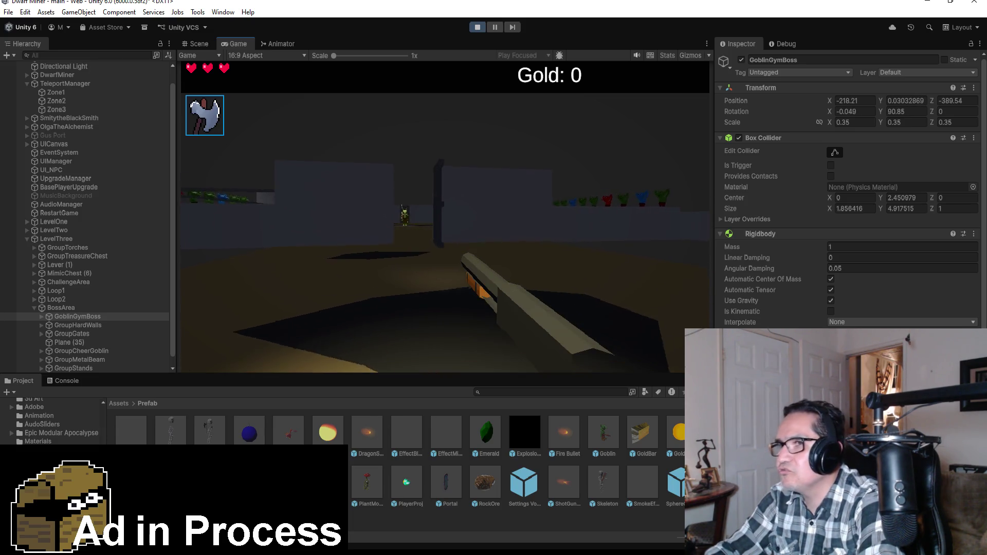
pyautogui.press('w')
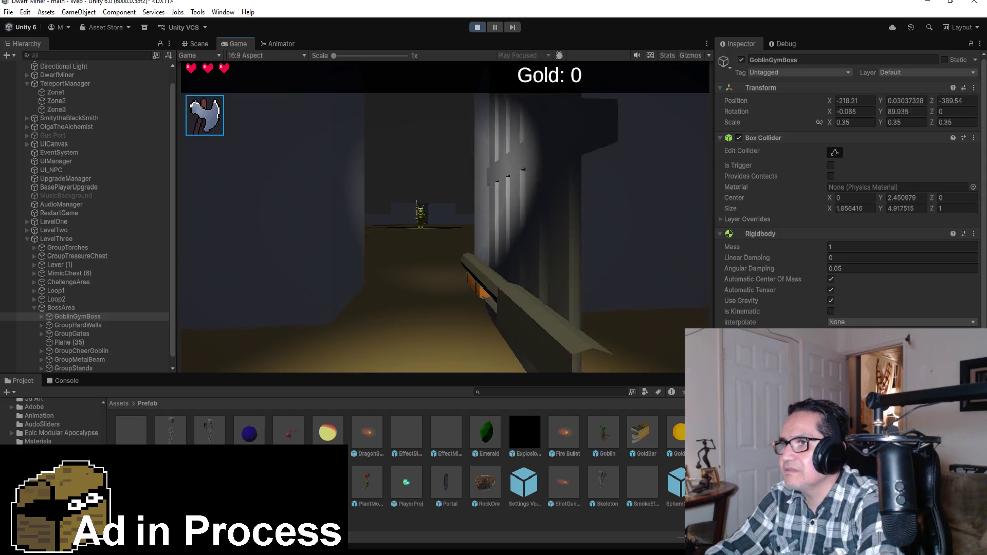
pyautogui.press('w')
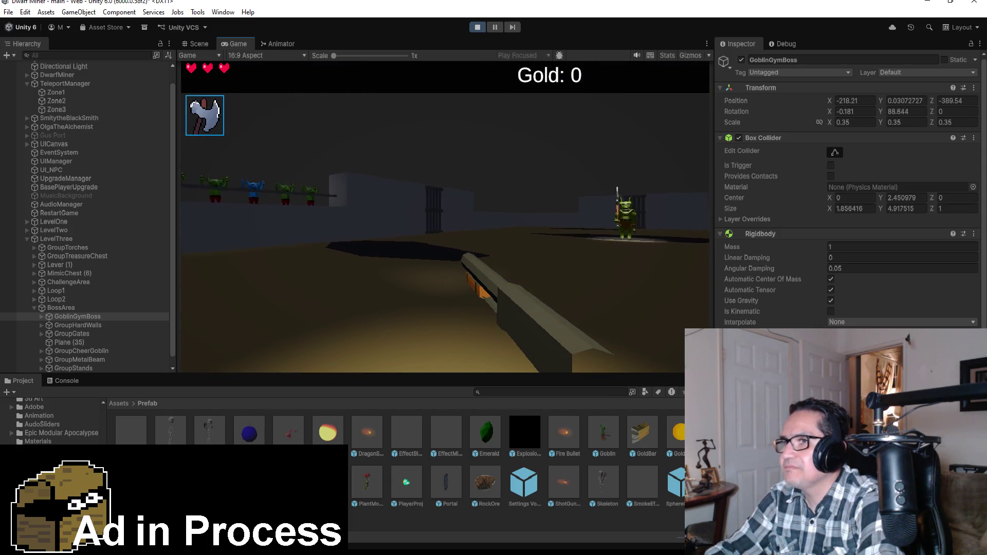
pyautogui.press('w')
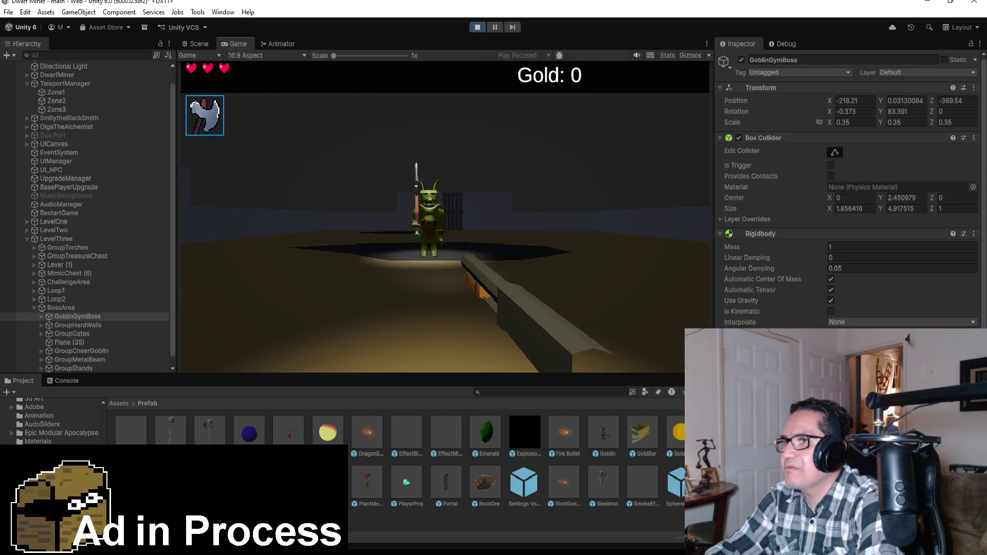
pyautogui.press('w')
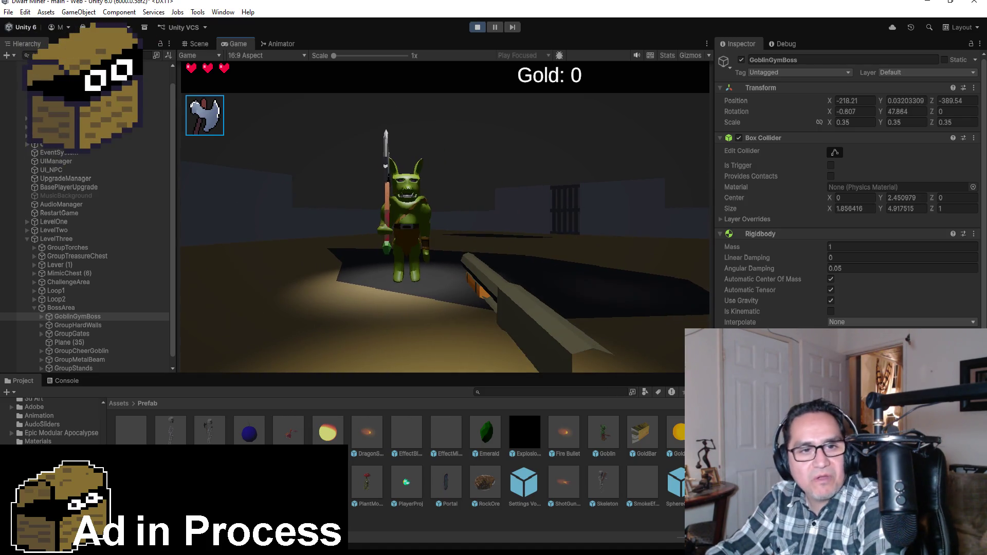
pyautogui.press('w')
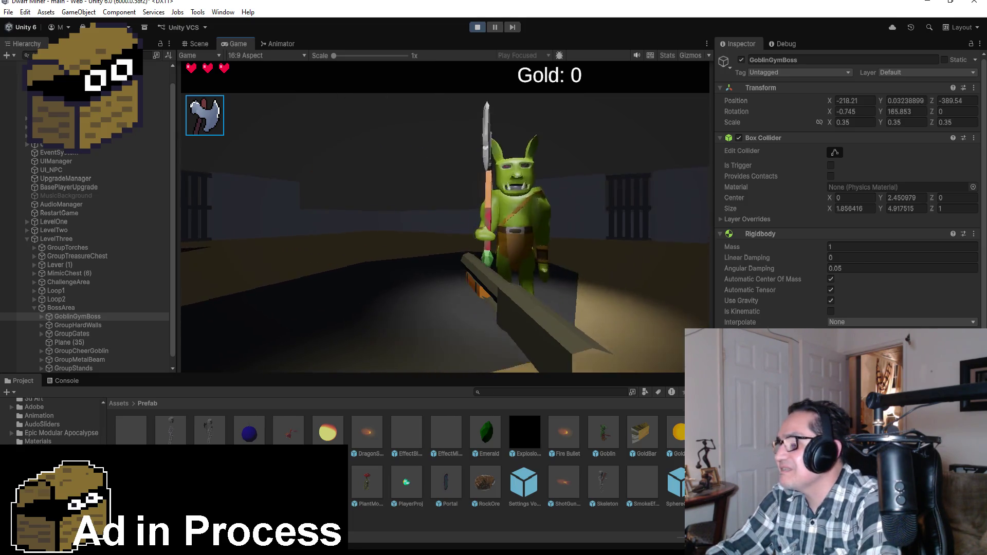
pyautogui.press('w')
pyautogui.press('Escape')
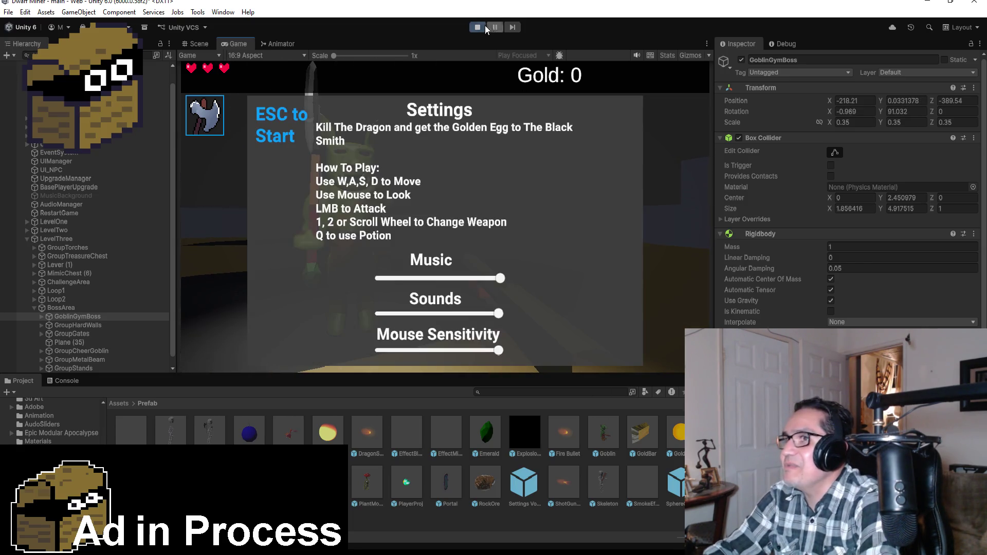
pyautogui.click(478, 28)
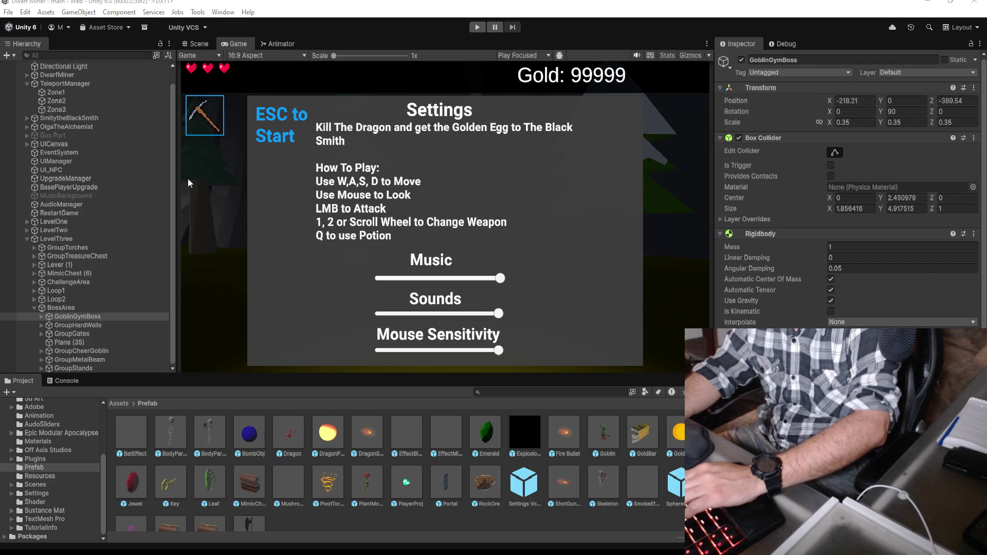
pyautogui.click(478, 27)
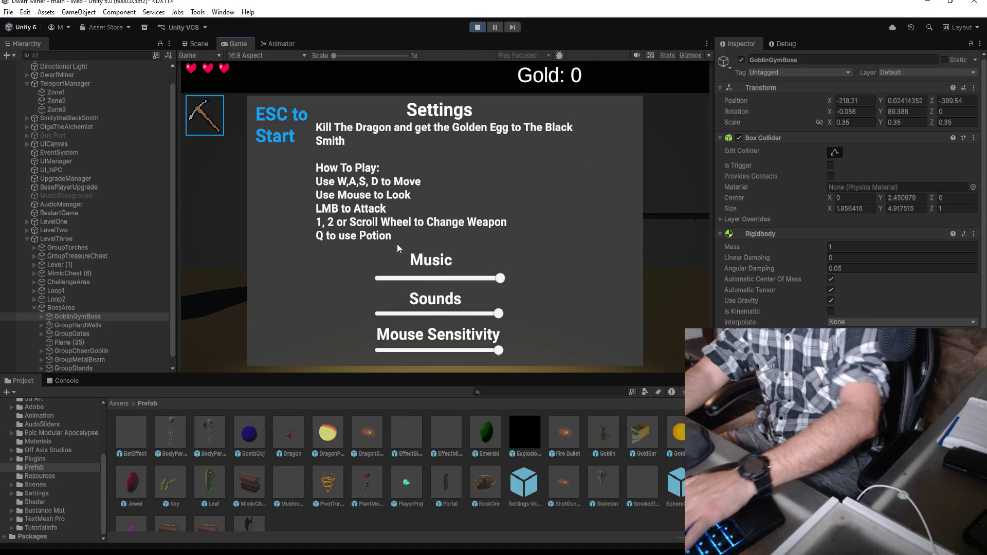
pyautogui.press('Escape')
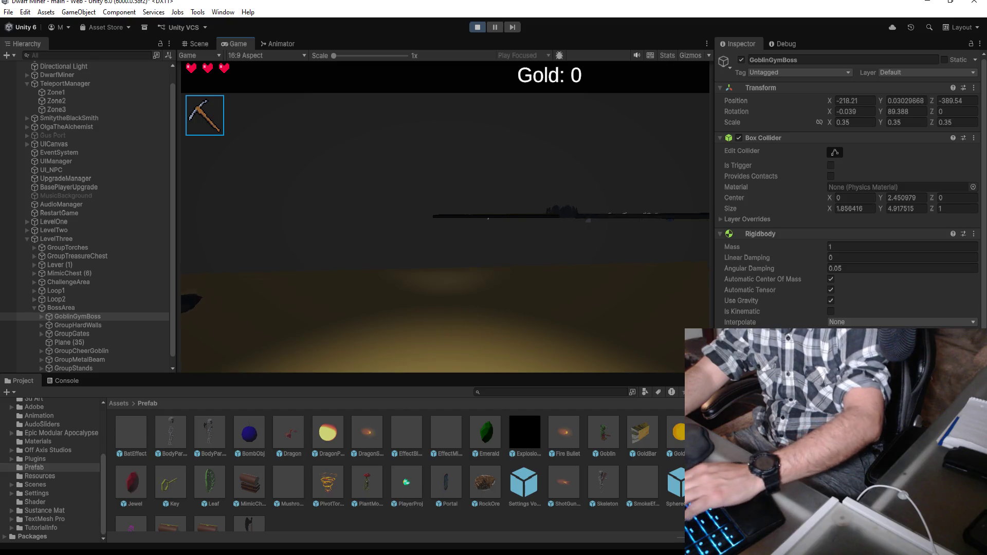
pyautogui.press('w')
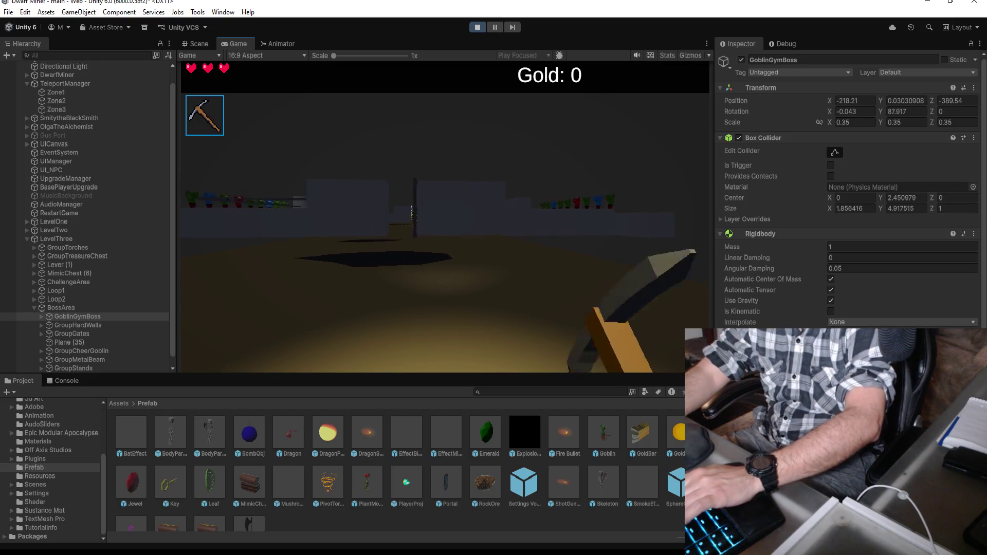
pyautogui.scroll(-1, 444, 216)
pyautogui.press('w')
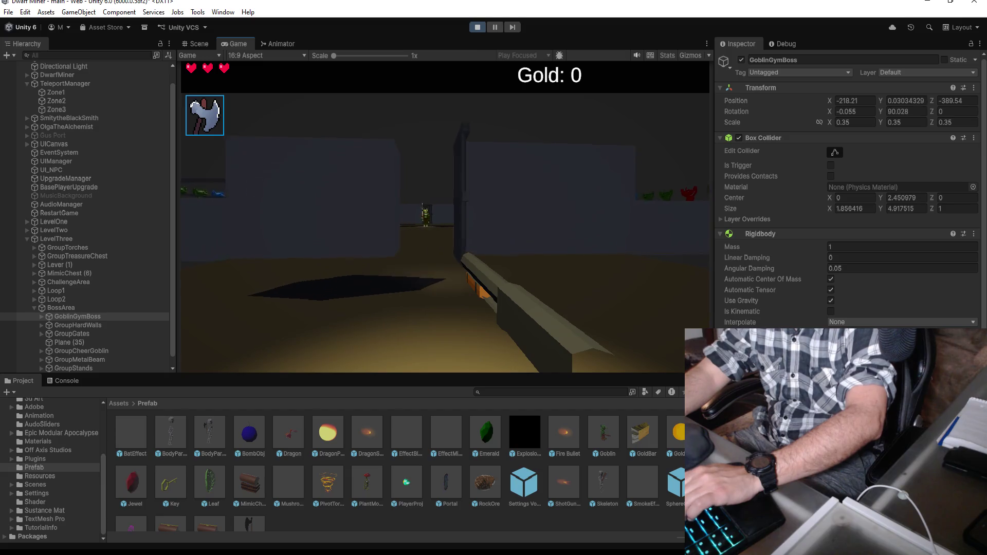
pyautogui.press('w')
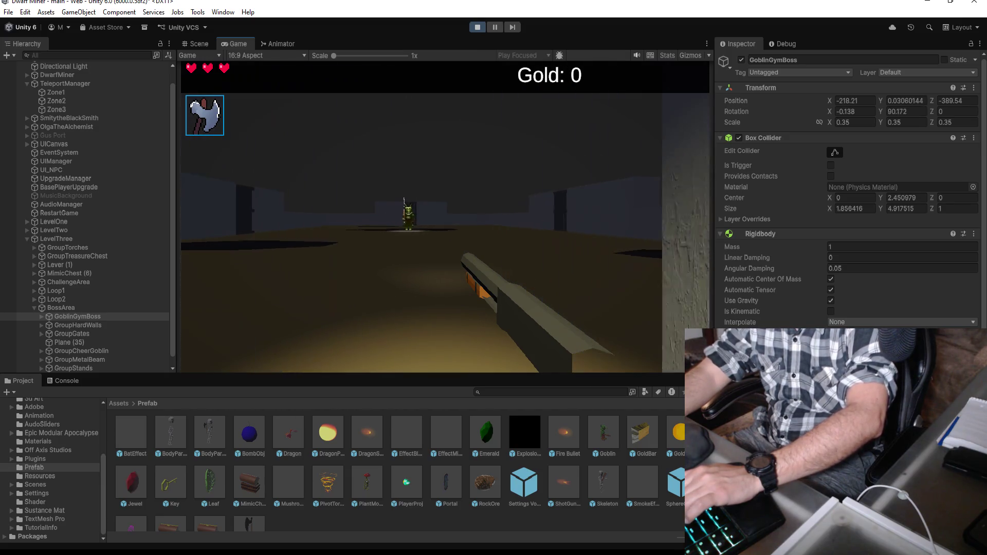
pyautogui.press('w')
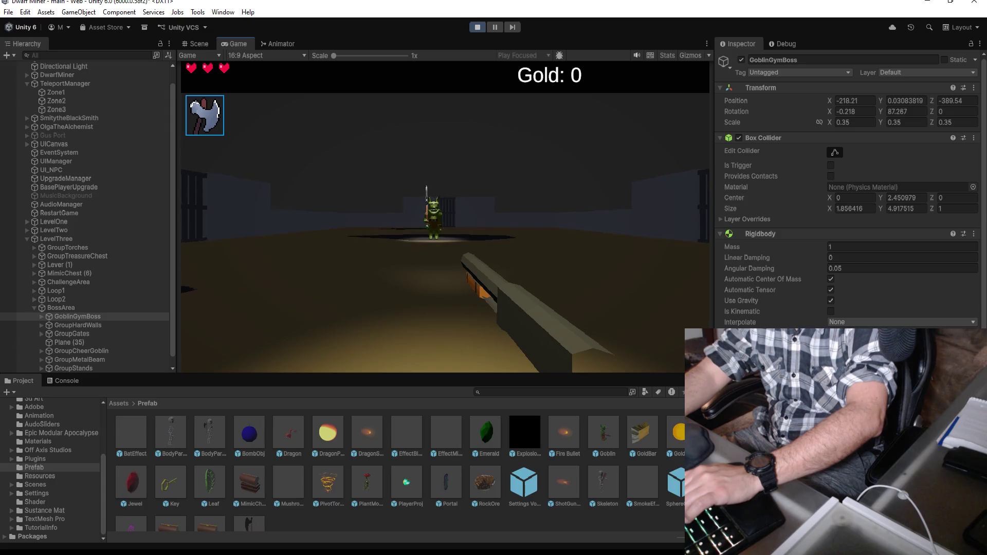
pyautogui.press('w')
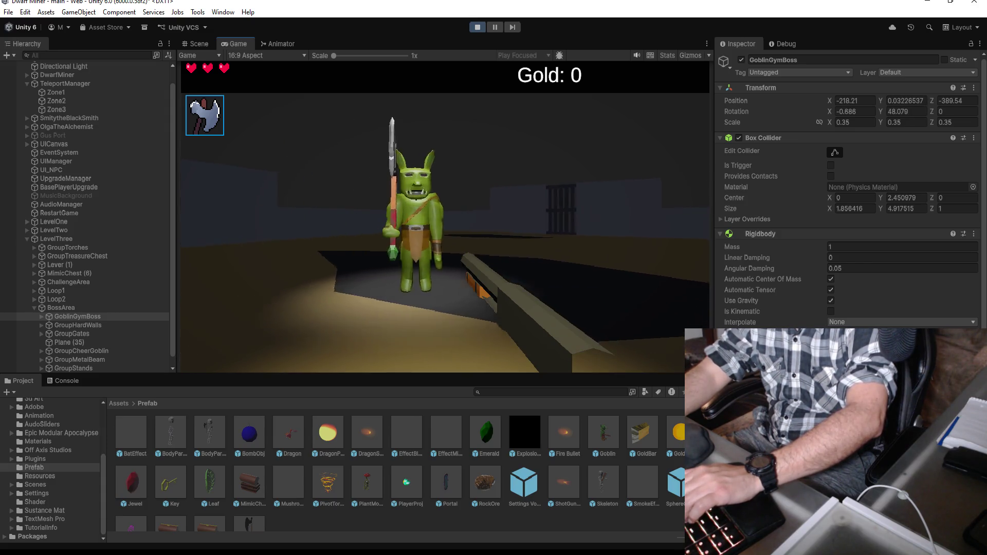
pyautogui.press('Escape')
pyautogui.click(472, 26)
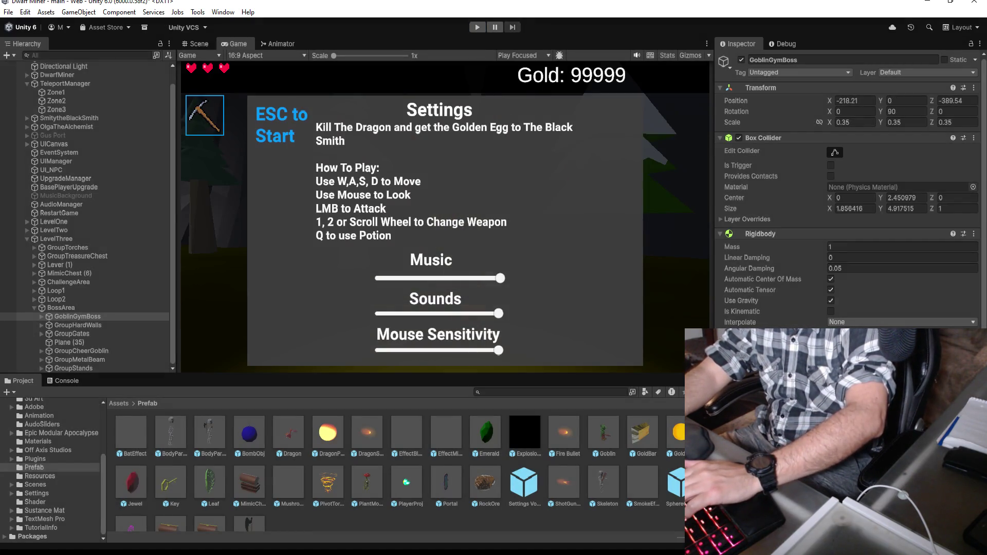
# - Delete everything inside the GoblinGymBoss class and save GoblinGymBoss.cs
pyautogui.click(260, 524)
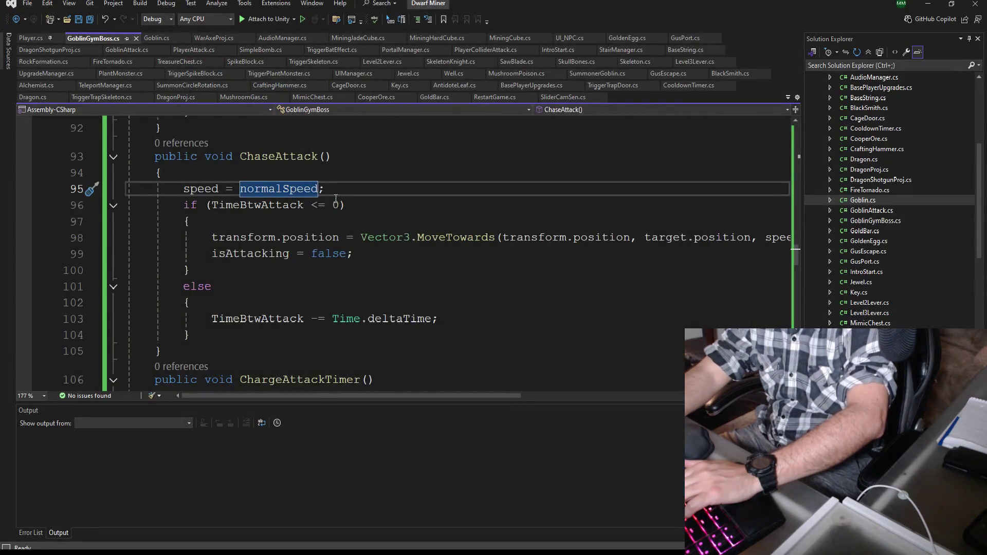
pyautogui.scroll(20, 335, 198)
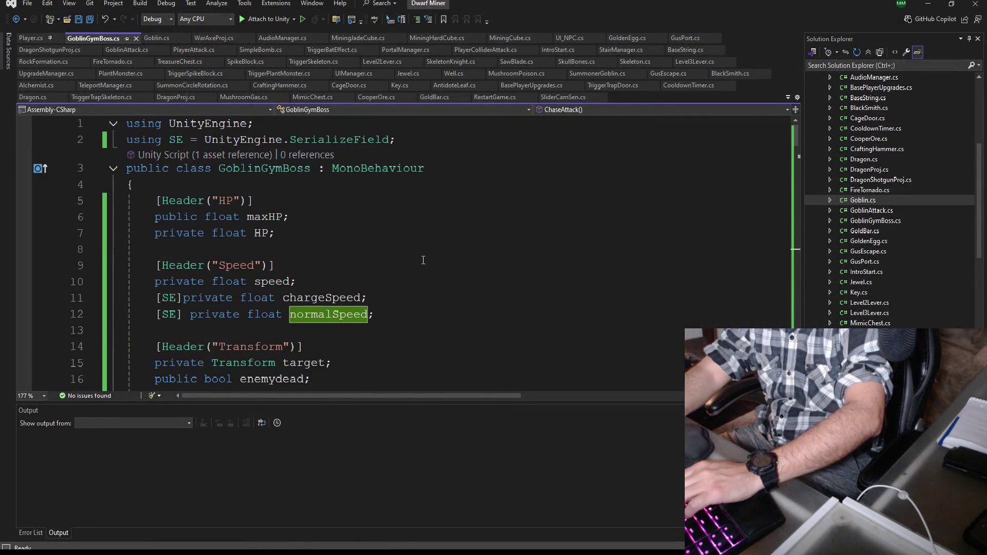
pyautogui.moveTo(143, 199)
pyautogui.mouseDown()
pyautogui.moveTo(252, 205)
pyautogui.moveTo(291, 282)
pyautogui.moveTo(342, 465)
pyautogui.moveTo(355, 456)
pyautogui.moveTo(357, 238)
pyautogui.mouseUp()
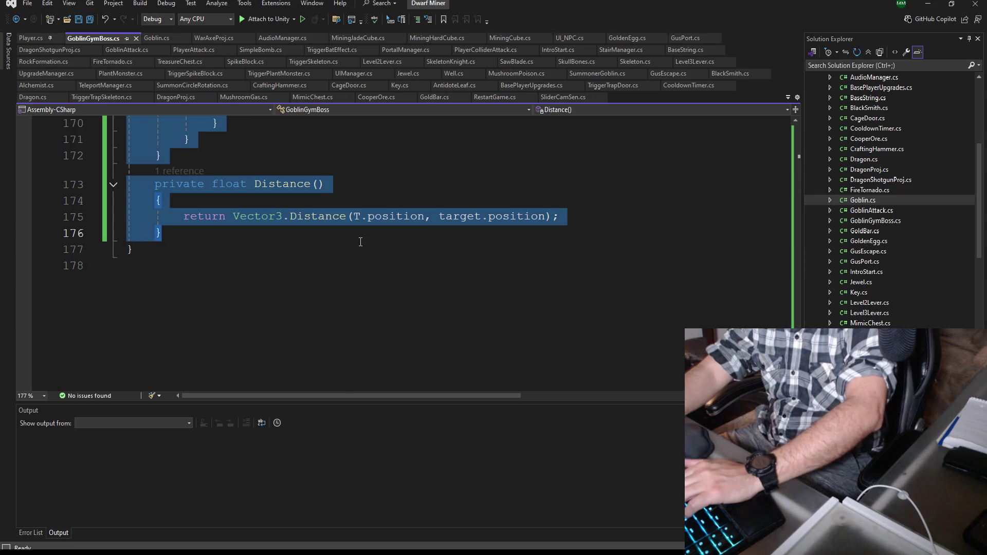
pyautogui.press('Delete')
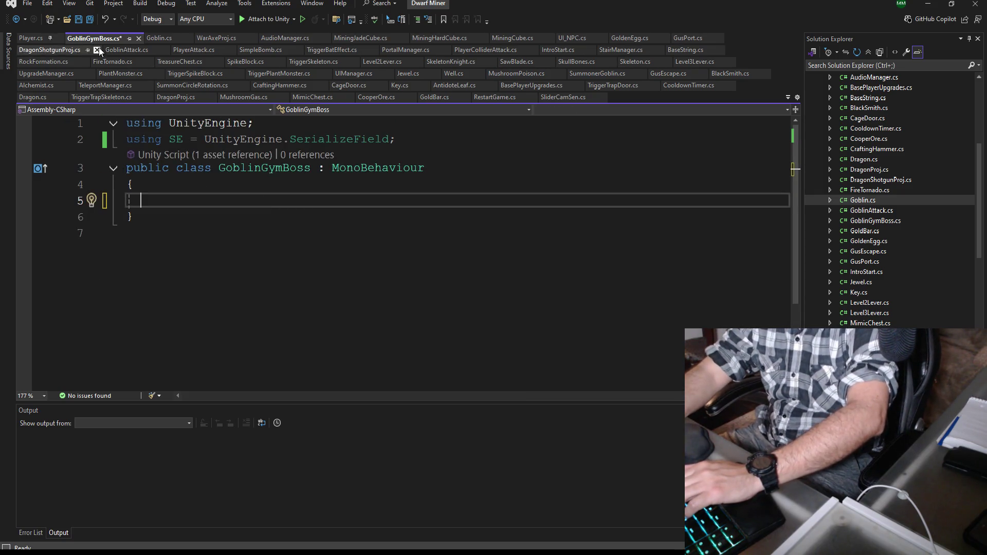
pyautogui.click(93, 22)
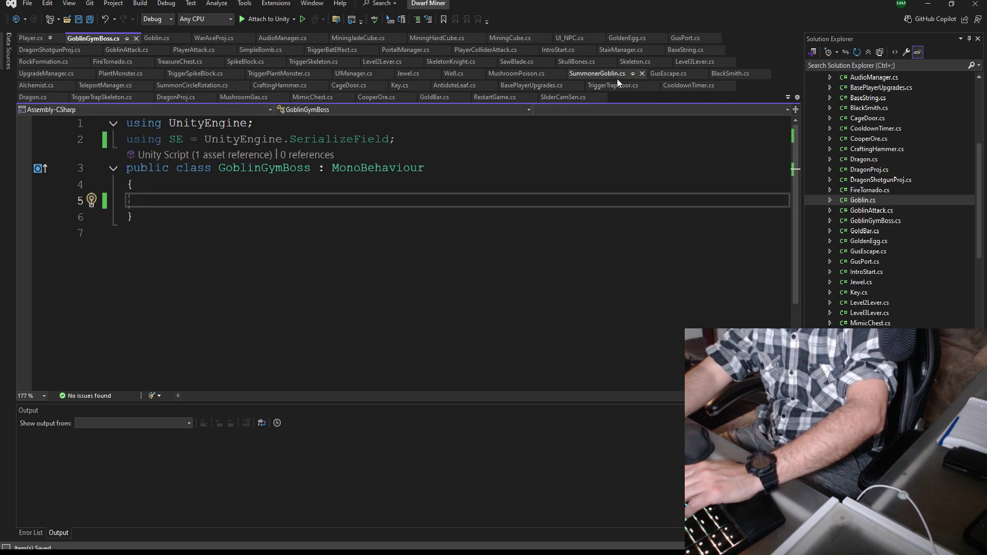
# - Copy the selected code from Goblin.cs and paste it into the empty GoblinGymBoss class
pyautogui.click(147, 39)
pyautogui.scroll(5, 295, 264)
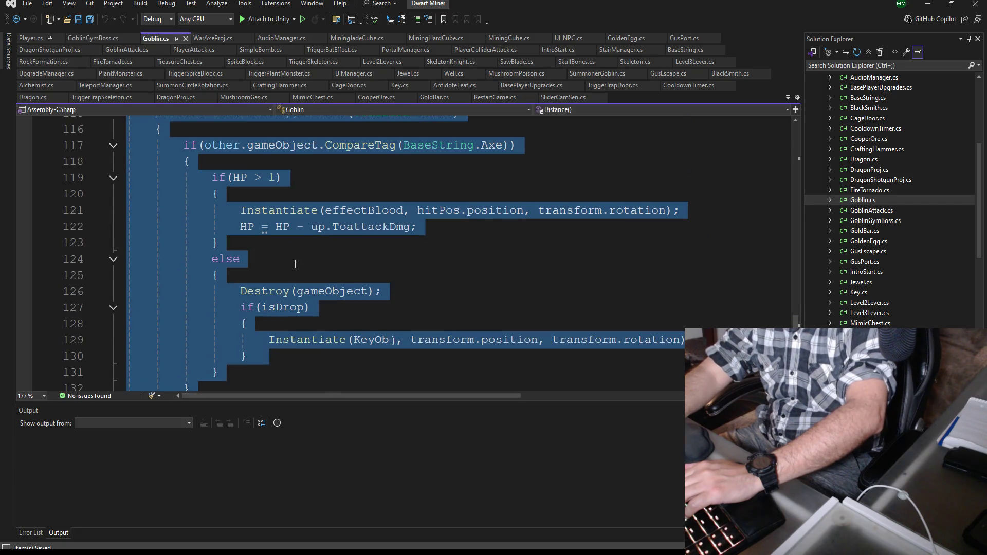
pyautogui.rightClick(186, 205)
pyautogui.press('Escape')
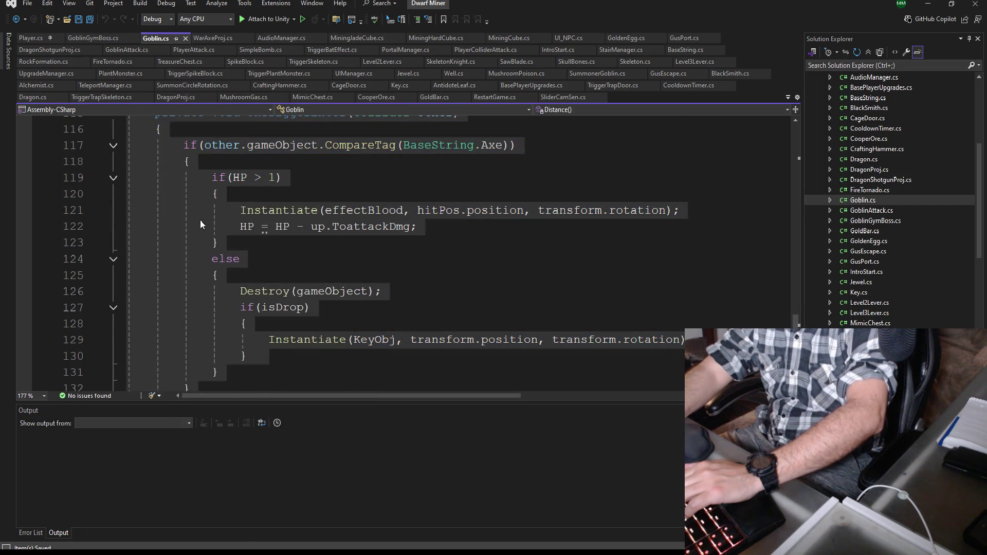
pyautogui.rightClick(190, 211)
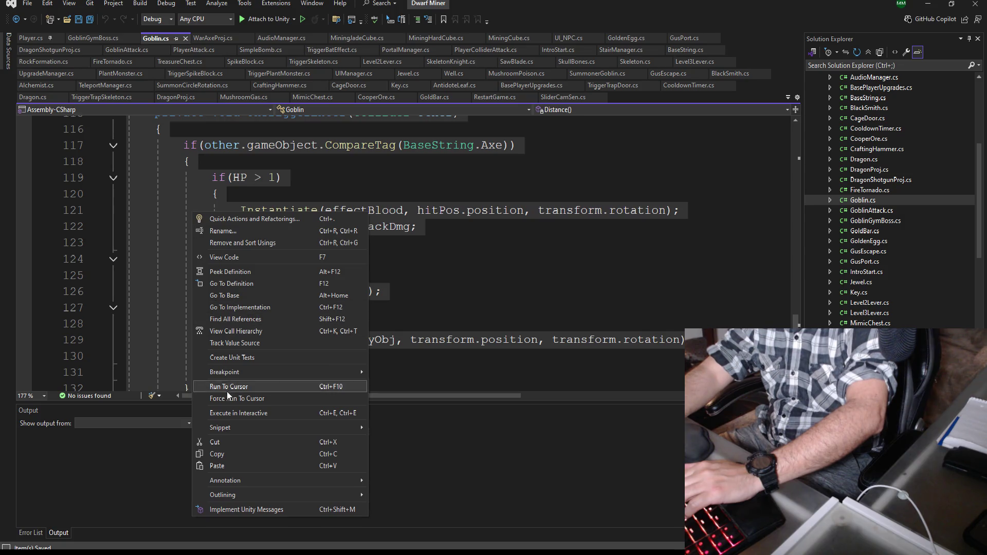
pyautogui.click(216, 454)
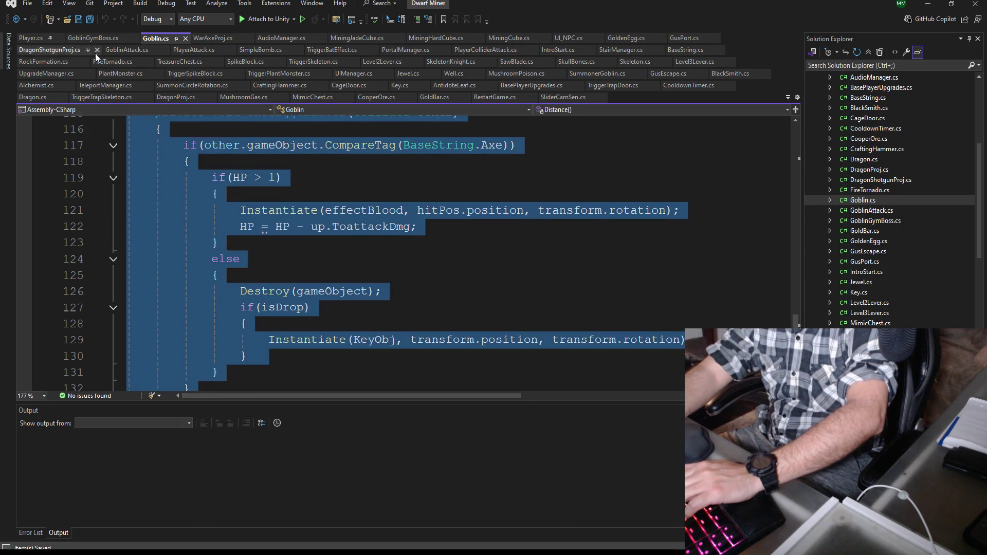
pyautogui.click(98, 38)
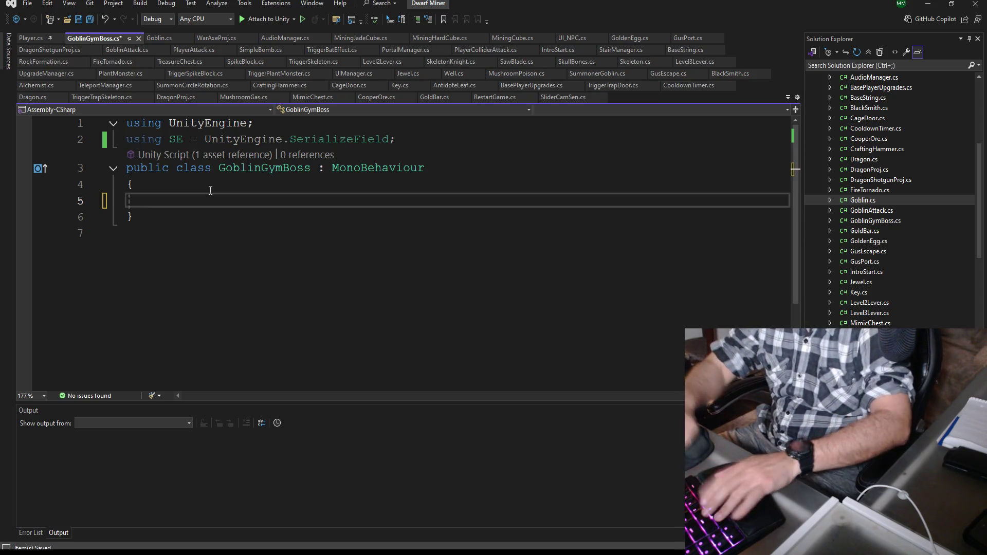
pyautogui.hotkey('ctrl', 'v')
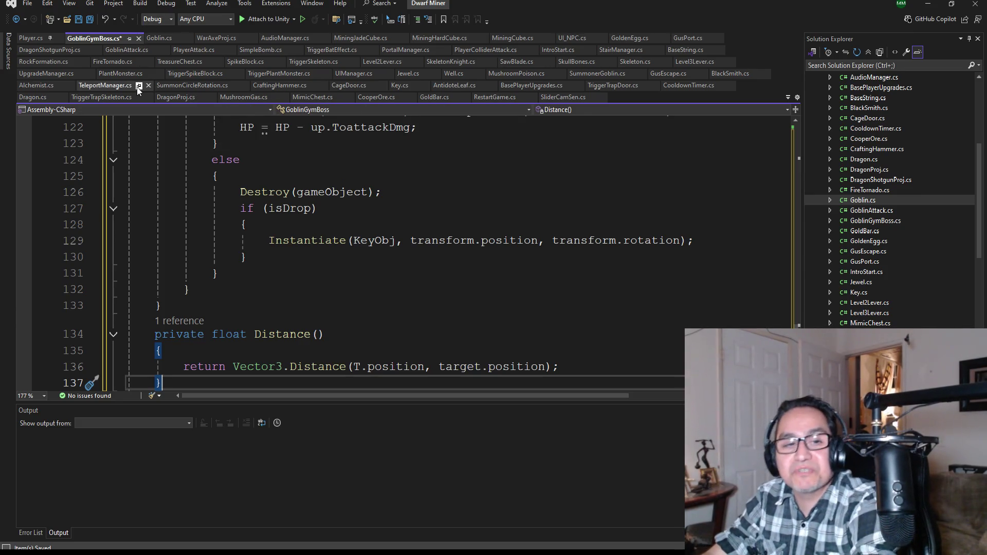
pyautogui.scroll(7, 229, 187)
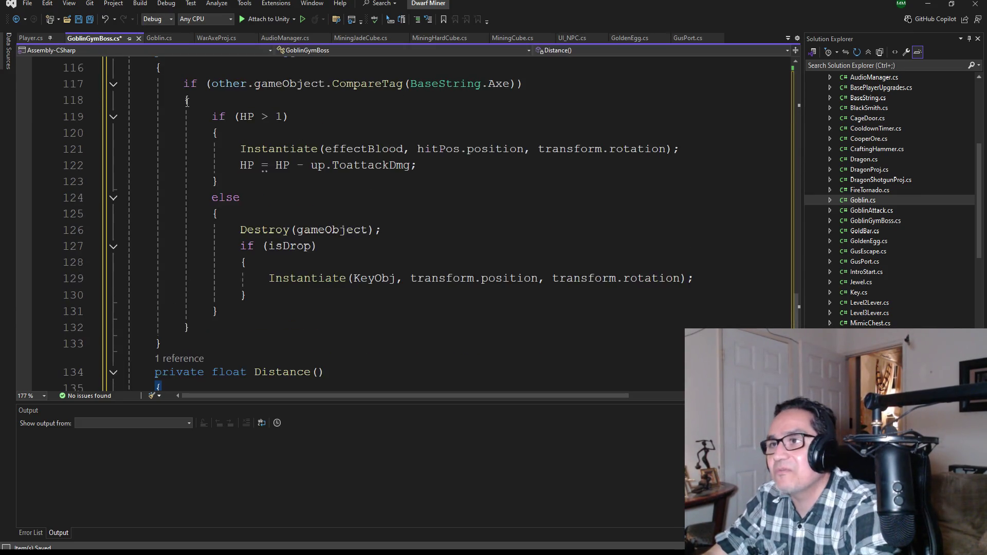
pyautogui.scroll(20, 229, 187)
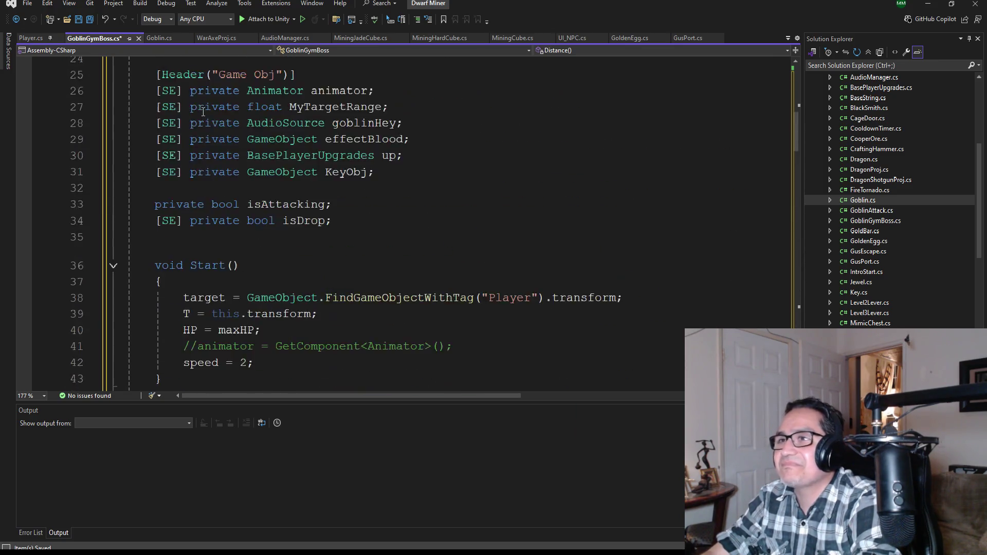
pyautogui.hotkey('ctrl', 's')
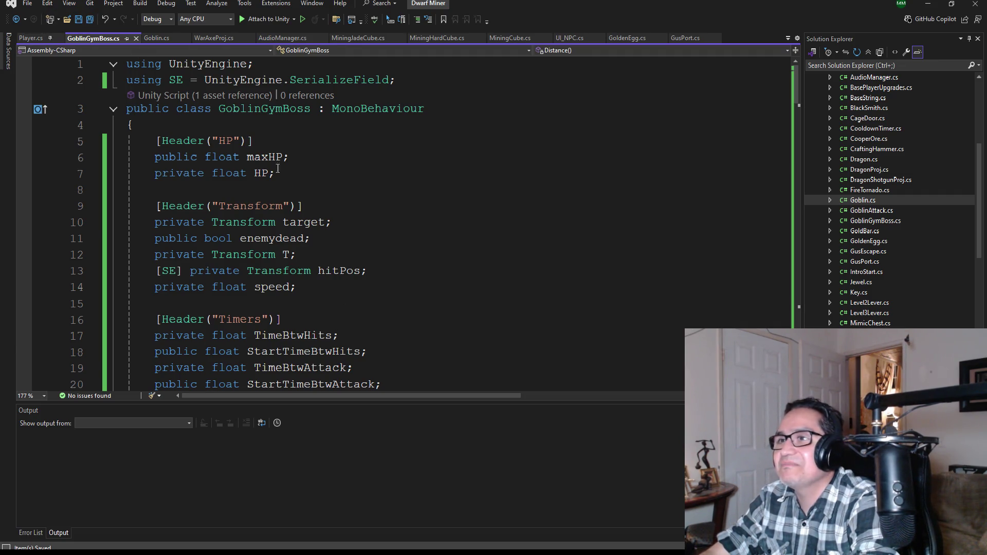
pyautogui.scroll(-2, 346, 230)
pyautogui.scroll(2, 351, 228)
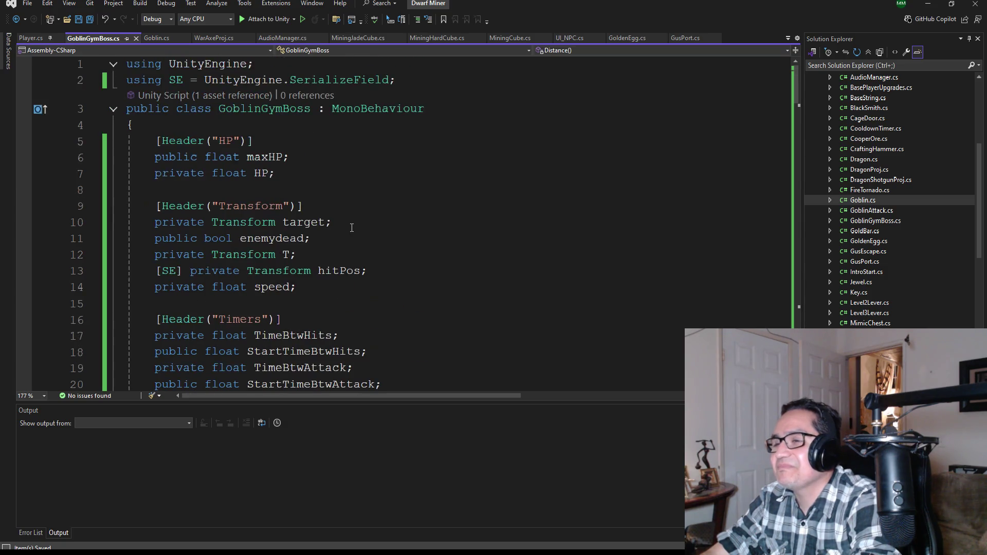
pyautogui.scroll(-2, 365, 305)
pyautogui.scroll(-1, 376, 329)
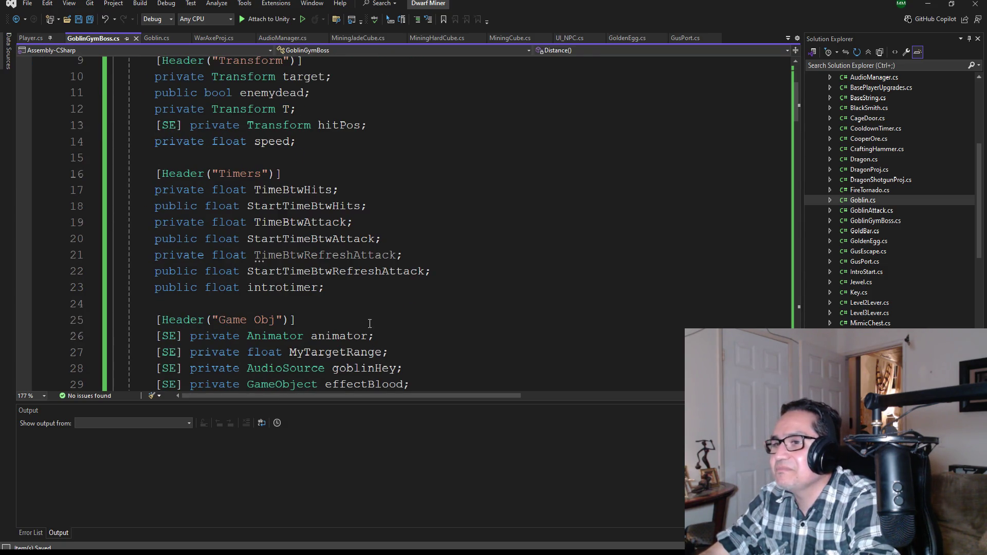
pyautogui.scroll(-3, 379, 308)
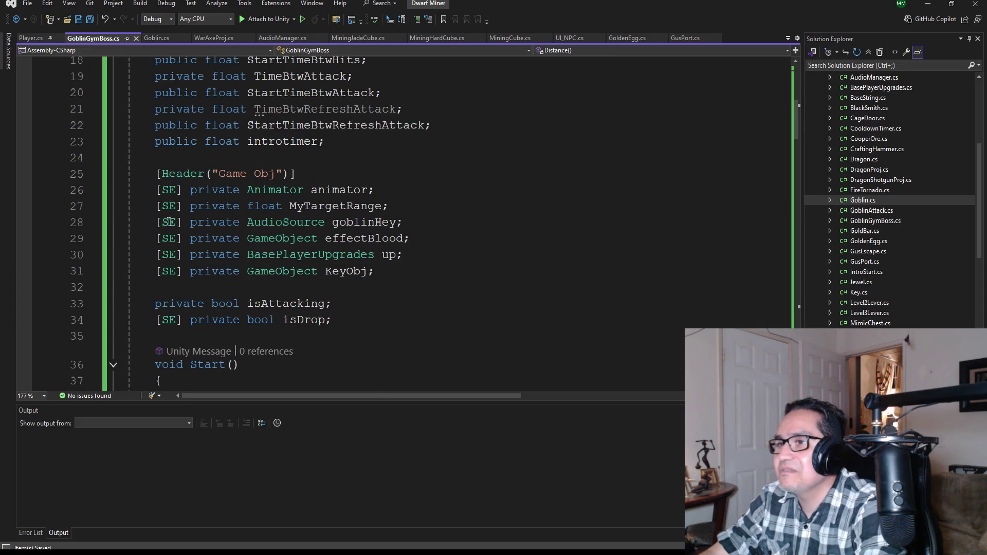
pyautogui.click(155, 222)
# - Comment out the goblinHey and animator field declarations with // and save
pyautogui.write('//')
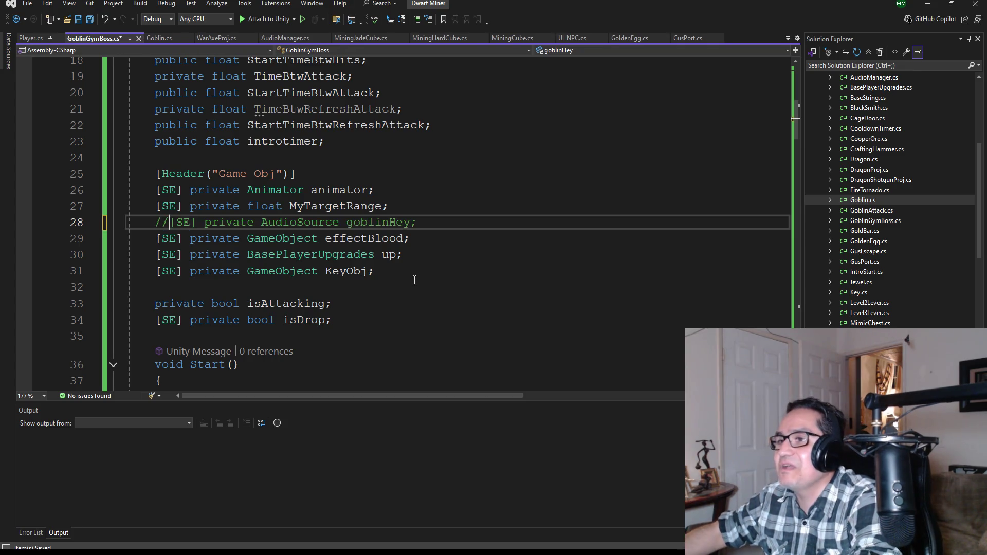
pyautogui.click(89, 19)
pyautogui.scroll(-11, 303, 292)
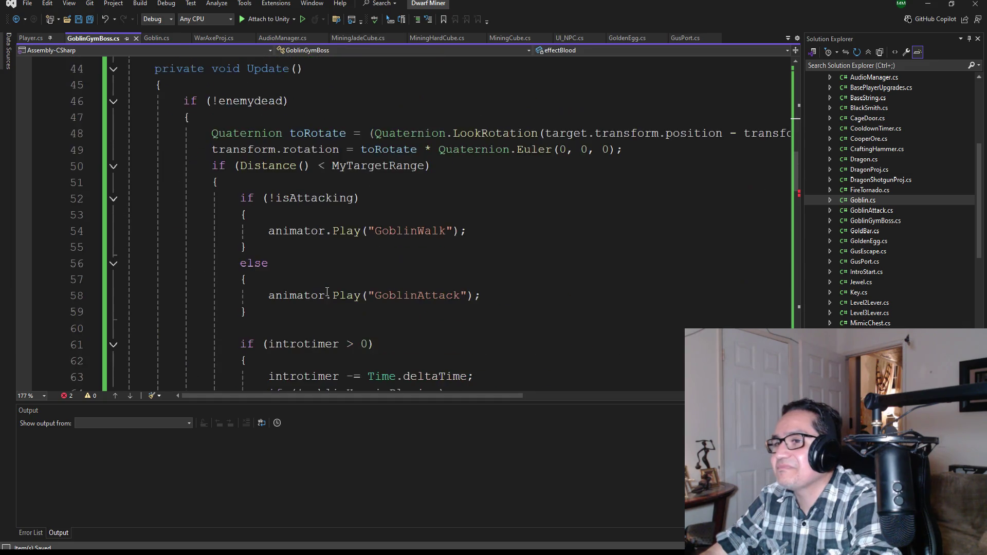
pyautogui.scroll(2, 327, 292)
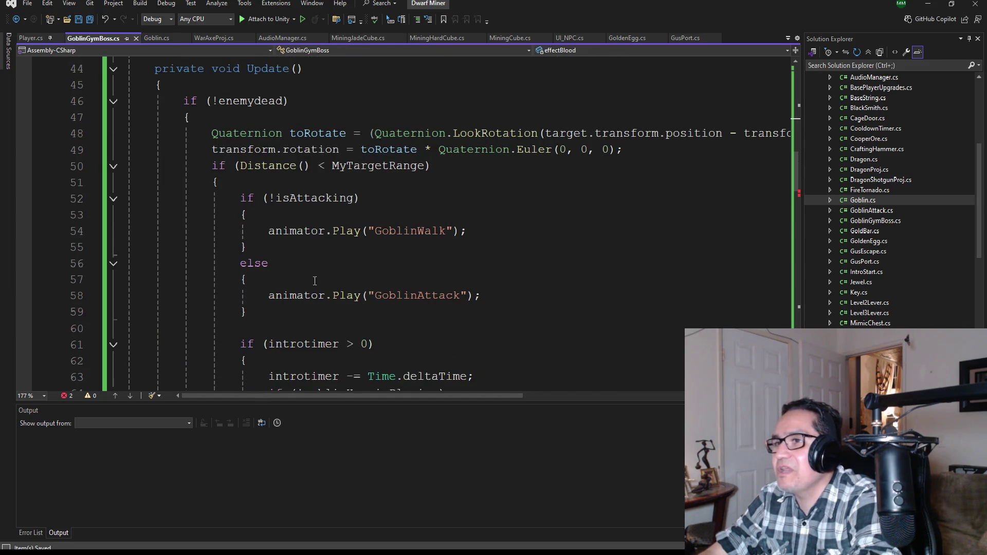
pyautogui.scroll(3, 261, 240)
pyautogui.scroll(-2, 262, 221)
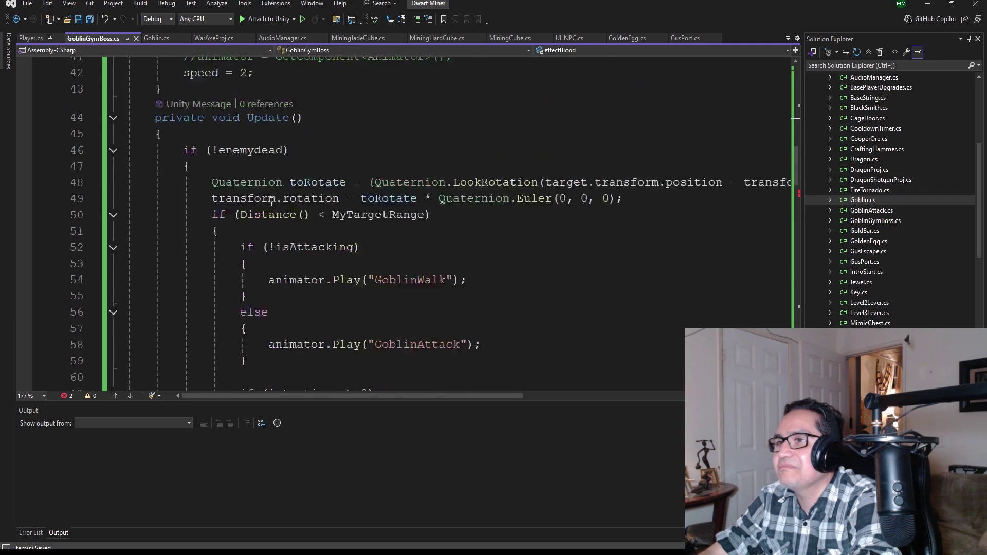
pyautogui.scroll(8, 262, 197)
pyautogui.scroll(2, 270, 203)
pyautogui.scroll(-2, 274, 235)
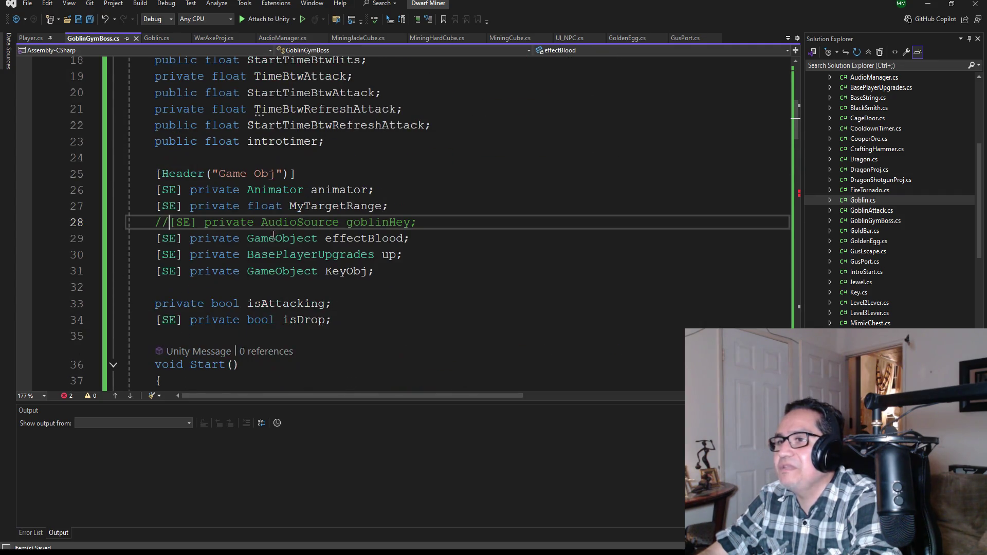
pyautogui.click(156, 189)
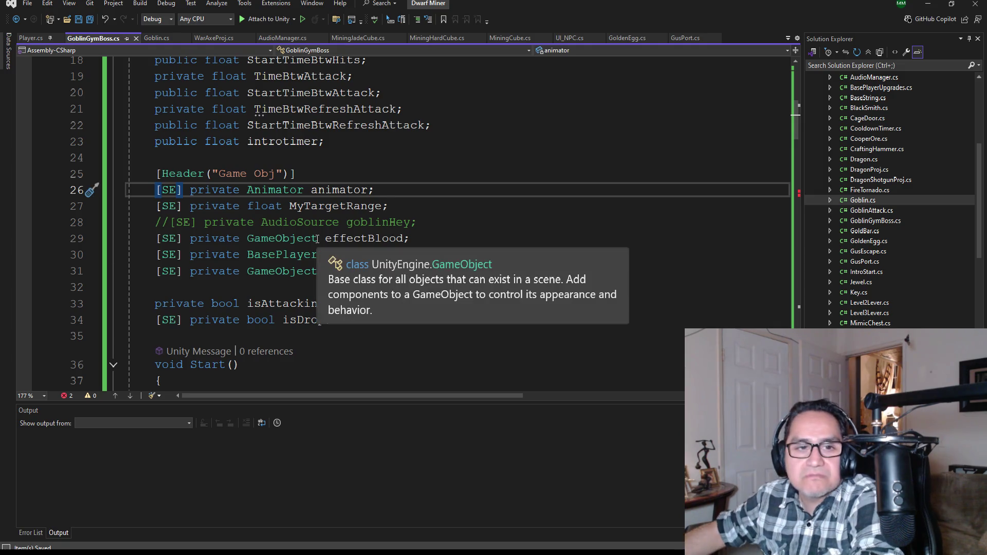
pyautogui.write('//')
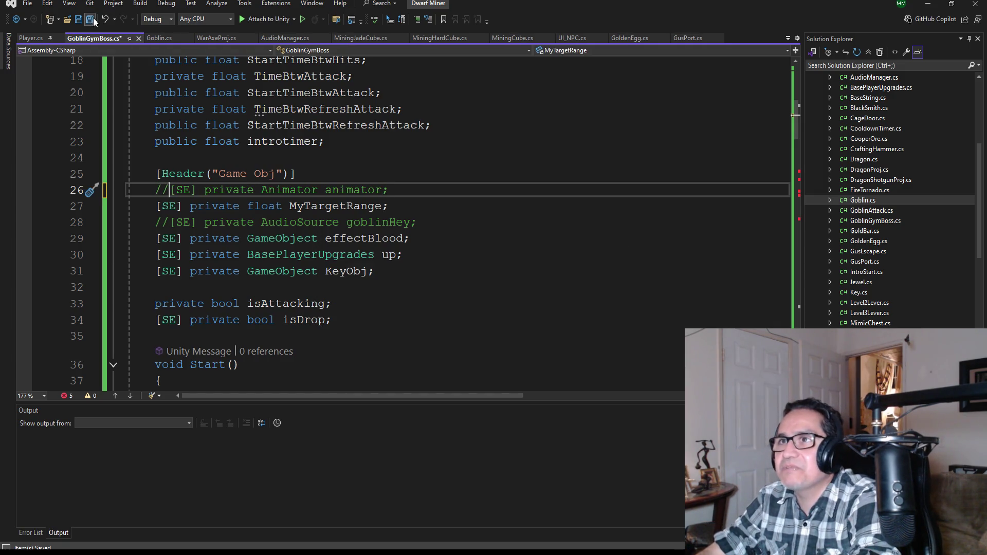
pyautogui.hotkey('ctrl', 's')
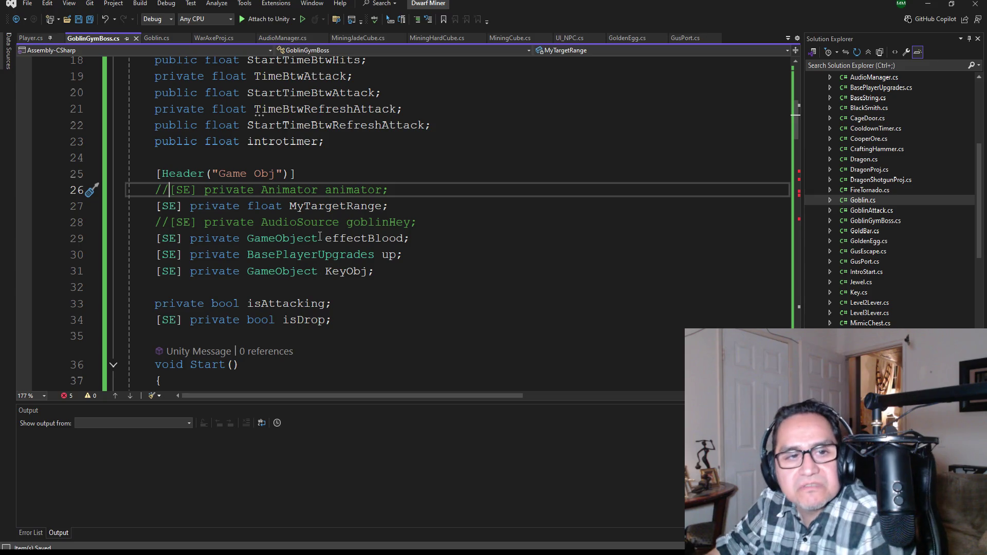
# - Comment out the GoblinWalk and GoblinAttack animator.Play calls and save
pyautogui.scroll(-1, 314, 277)
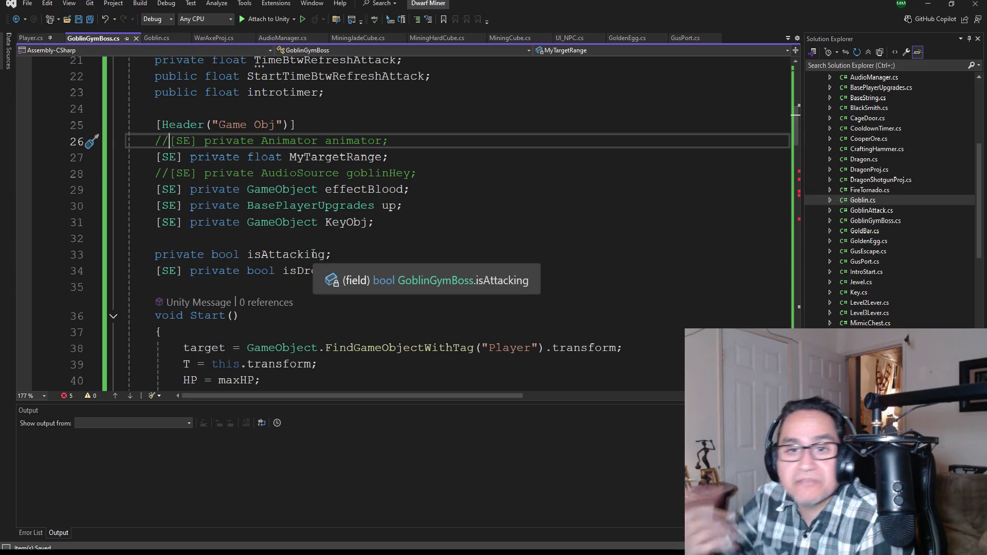
pyautogui.scroll(-2, 308, 253)
pyautogui.scroll(-2, 318, 242)
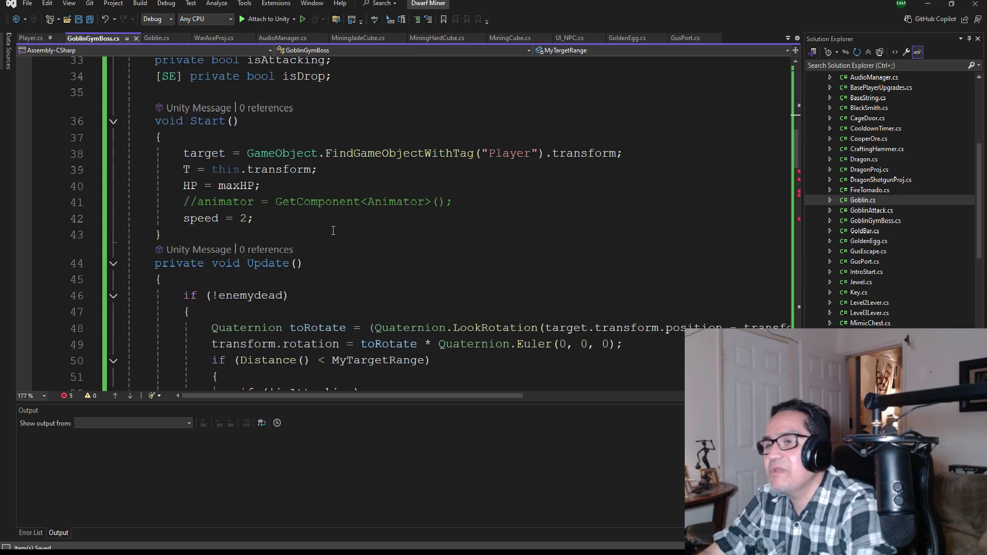
pyautogui.scroll(-3, 338, 253)
pyautogui.click(269, 281)
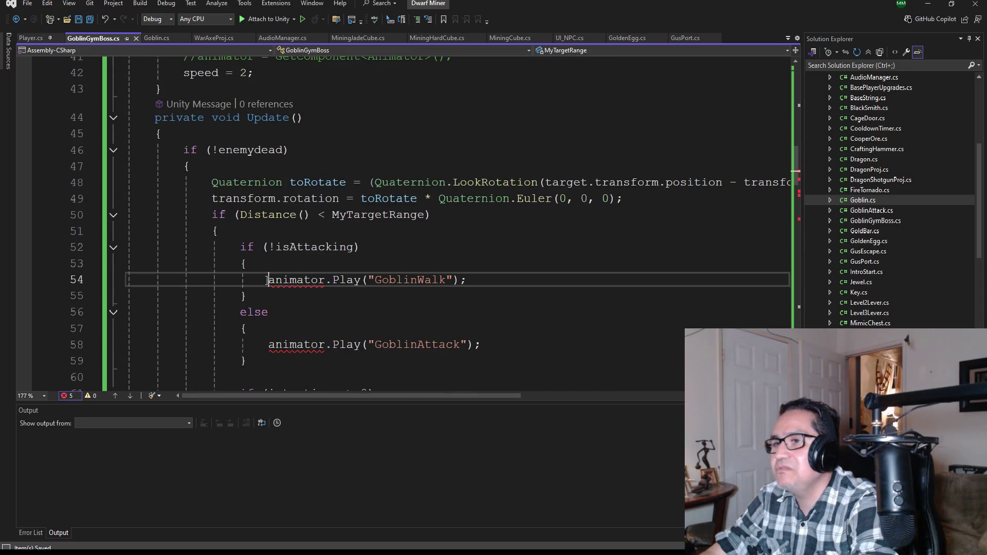
pyautogui.write('//')
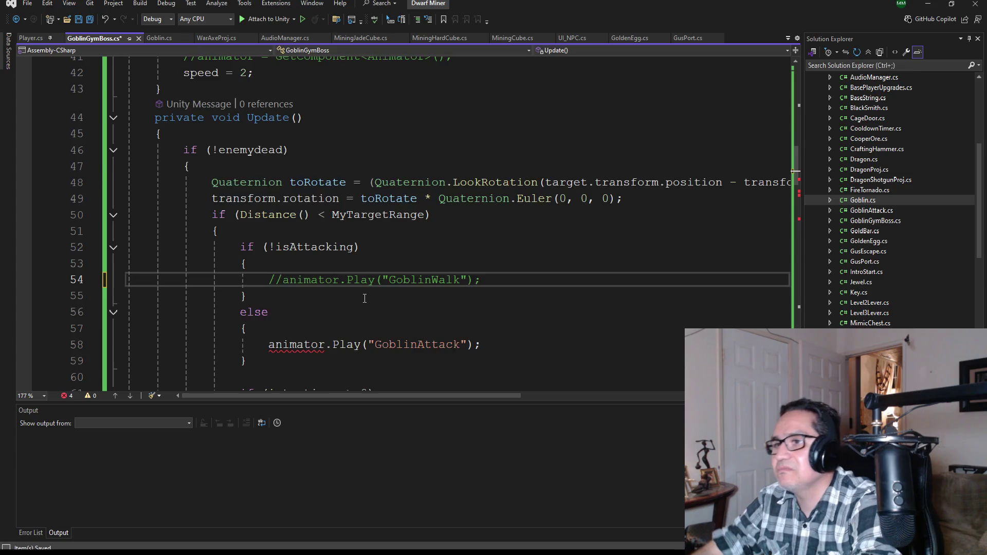
pyautogui.scroll(-2, 272, 224)
pyautogui.click(269, 248)
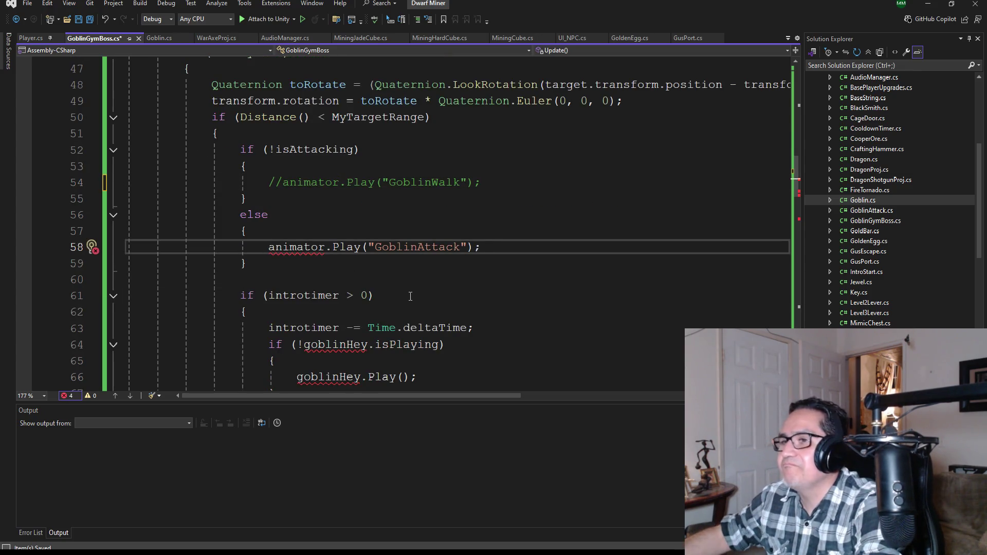
pyautogui.write('//')
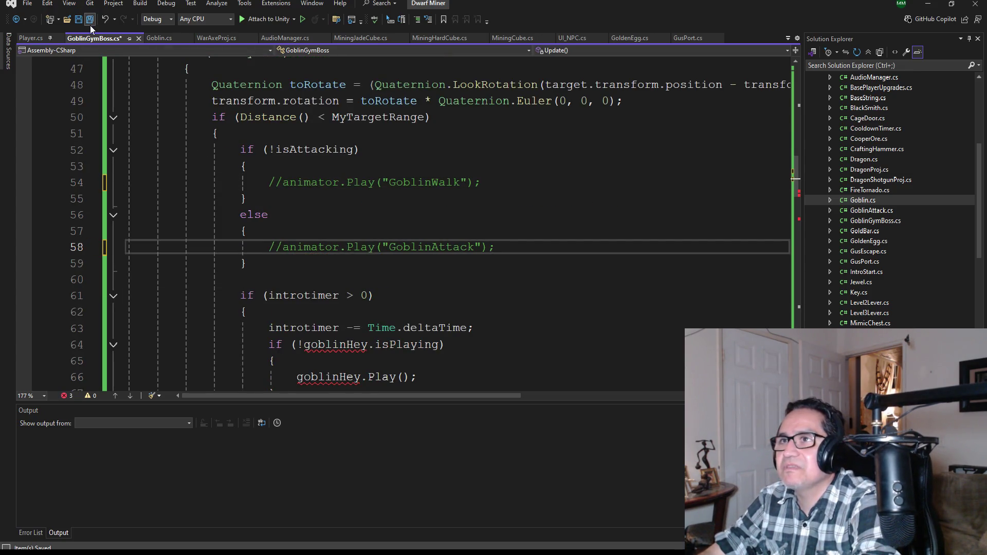
pyautogui.click(89, 20)
# - Wrap the goblinHey playback block in /* */, comment out the GoblinIdle animation call, and save
pyautogui.scroll(-3, 319, 255)
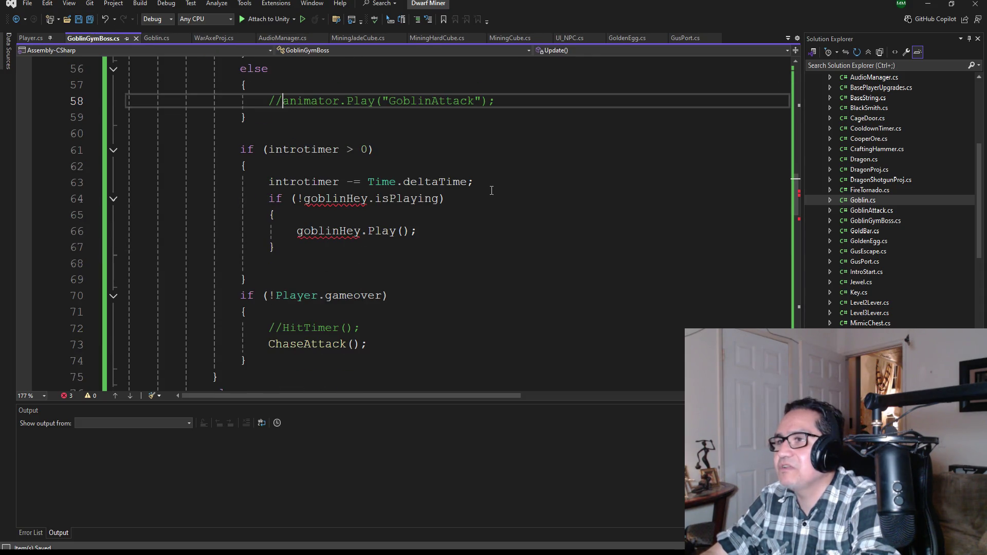
pyautogui.click(496, 186)
pyautogui.press('Return')
pyautogui.write('/')
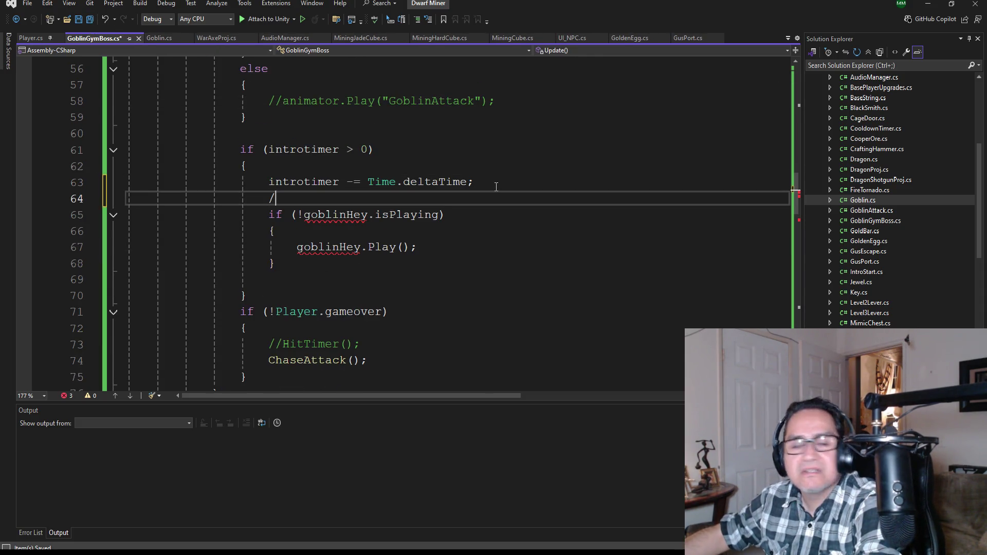
pyautogui.write('*')
pyautogui.click(282, 262)
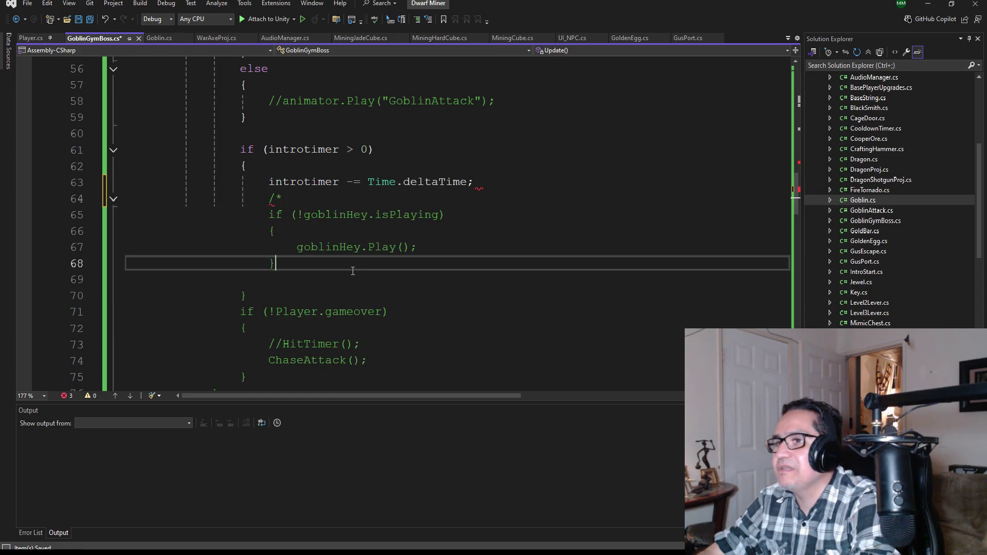
pyautogui.press('Return')
pyautogui.write('*/')
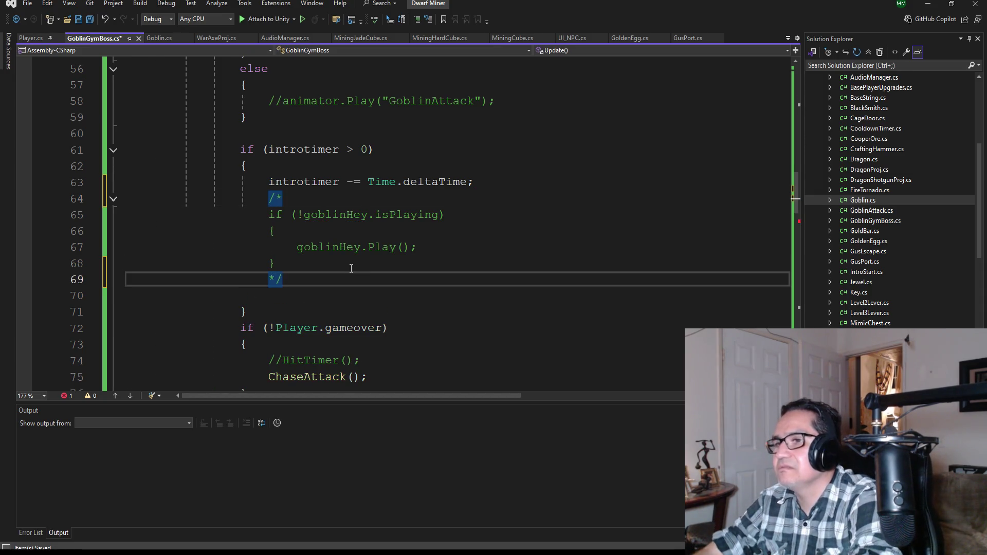
pyautogui.scroll(-3, 352, 269)
pyautogui.scroll(2, 345, 257)
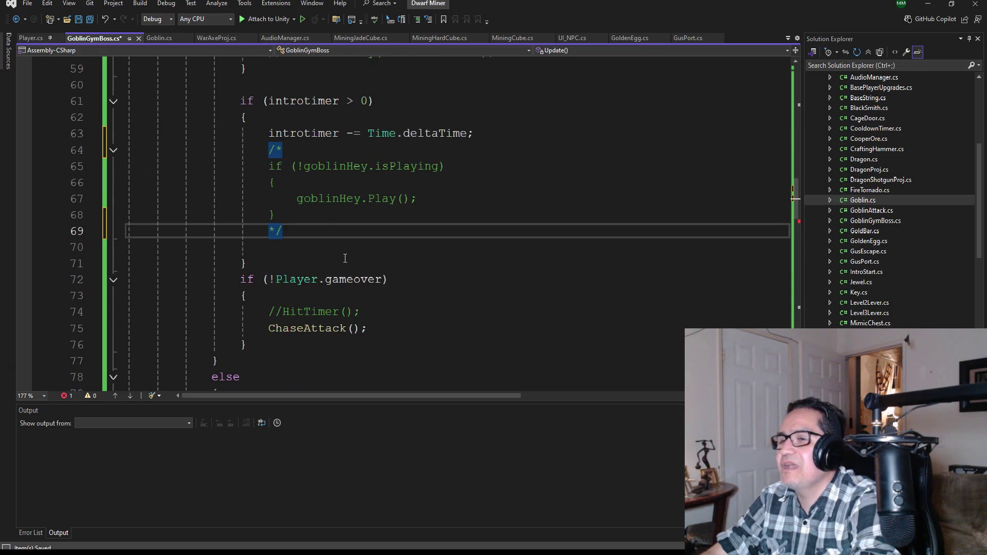
pyautogui.scroll(-2, 345, 258)
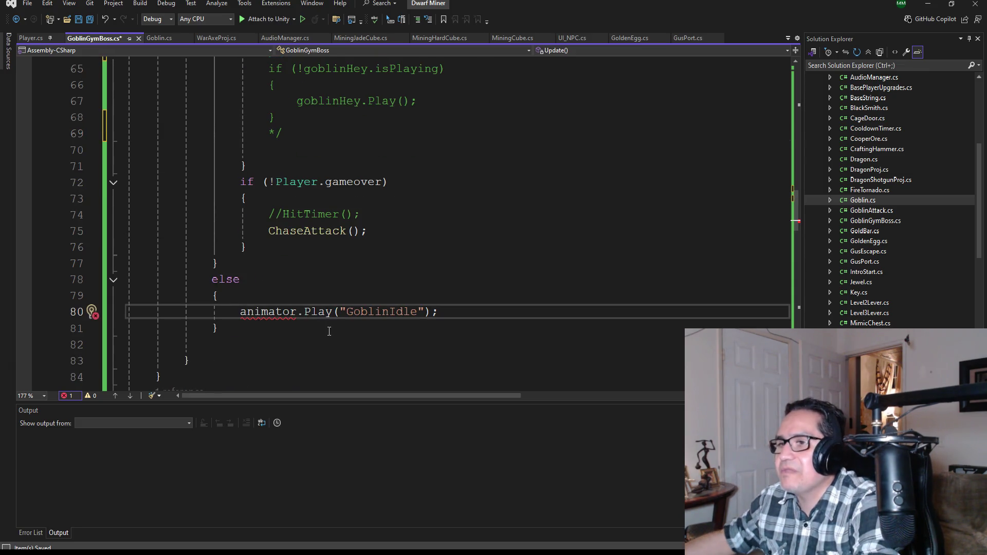
pyautogui.write('//')
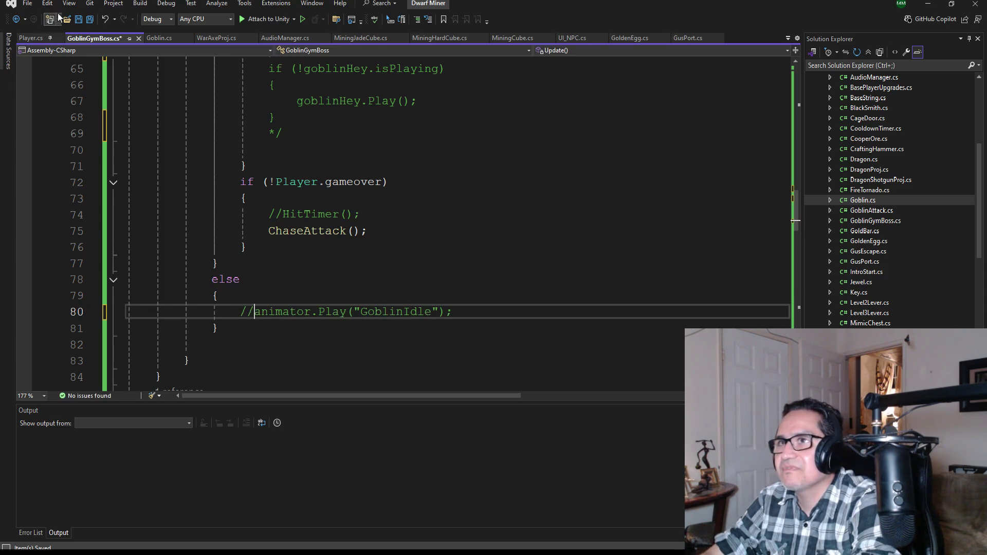
pyautogui.click(87, 19)
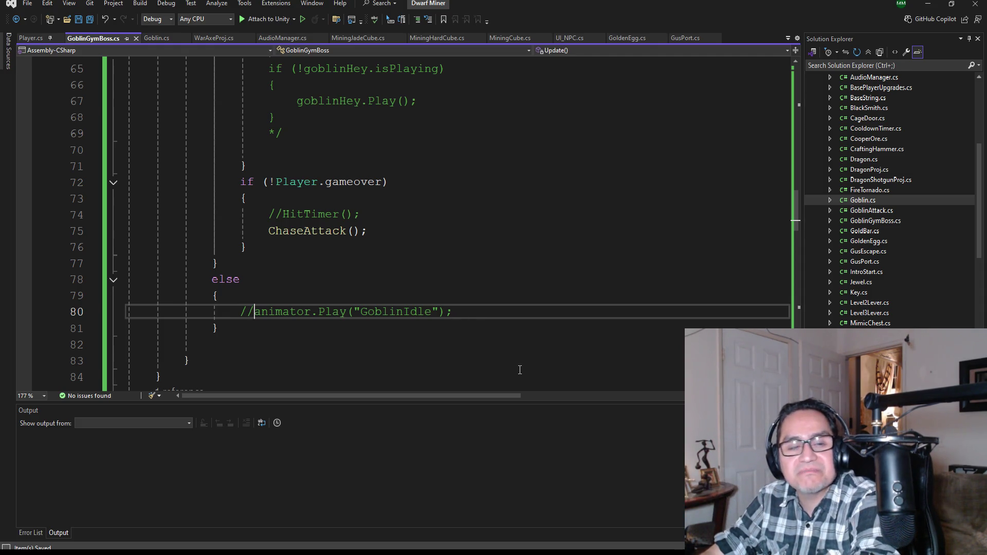
# - Scroll through GoblinGymBoss.cs back to the top and minimize Visual Studio to reveal Unity
pyautogui.scroll(-5, 520, 370)
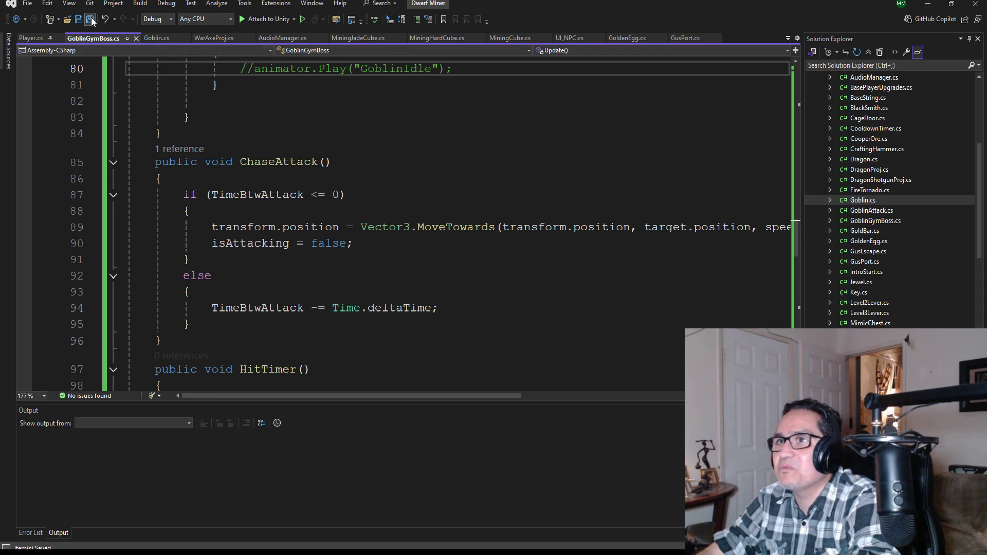
pyautogui.scroll(-2, 390, 279)
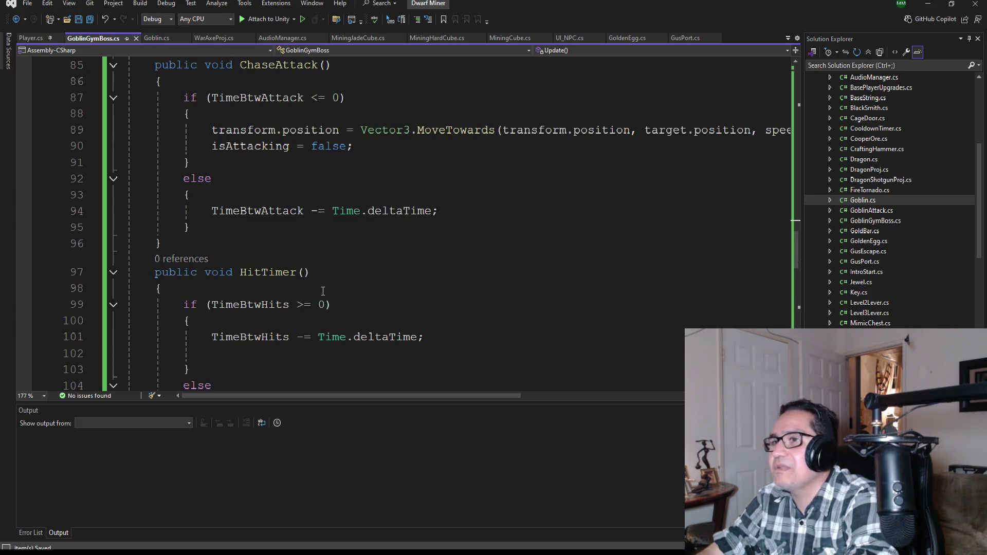
pyautogui.scroll(-3, 348, 294)
pyautogui.scroll(-4, 371, 324)
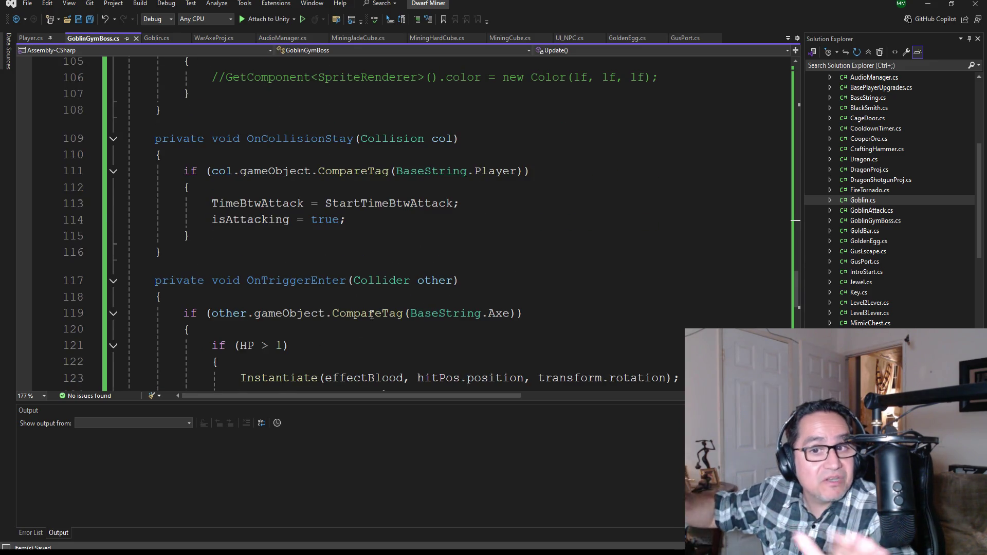
pyautogui.scroll(-4, 305, 170)
pyautogui.scroll(-4, 305, 170)
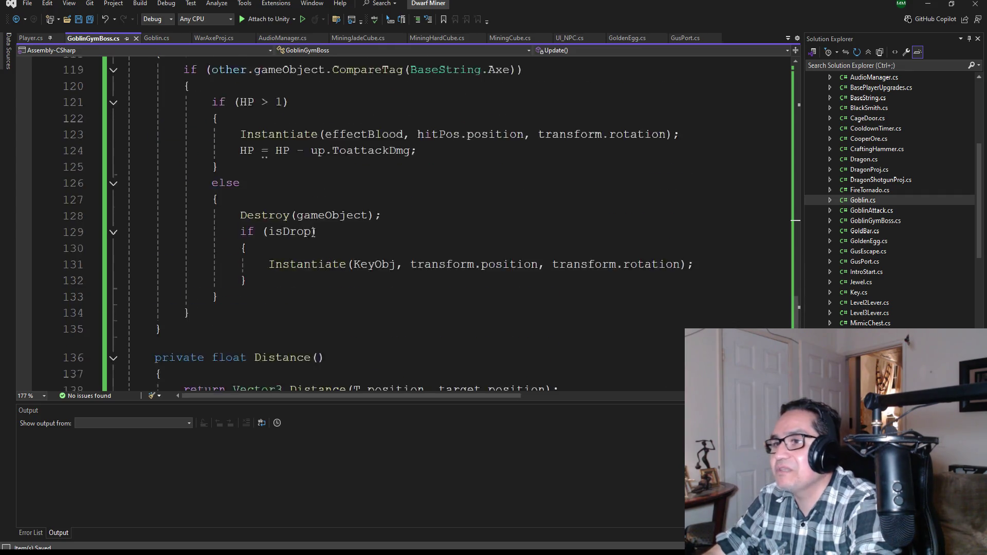
pyautogui.scroll(8, 263, 175)
pyautogui.scroll(20, 264, 174)
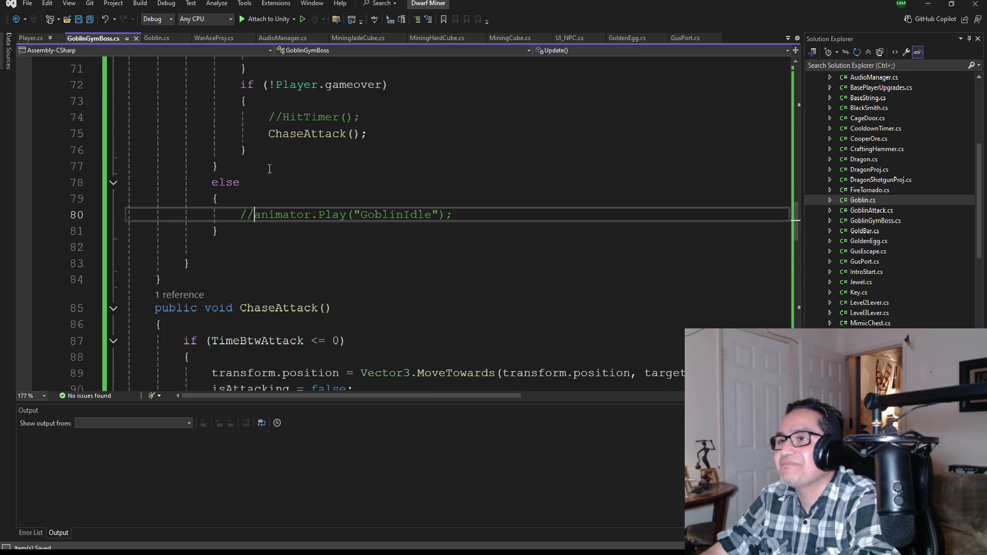
pyautogui.scroll(1, 258, 130)
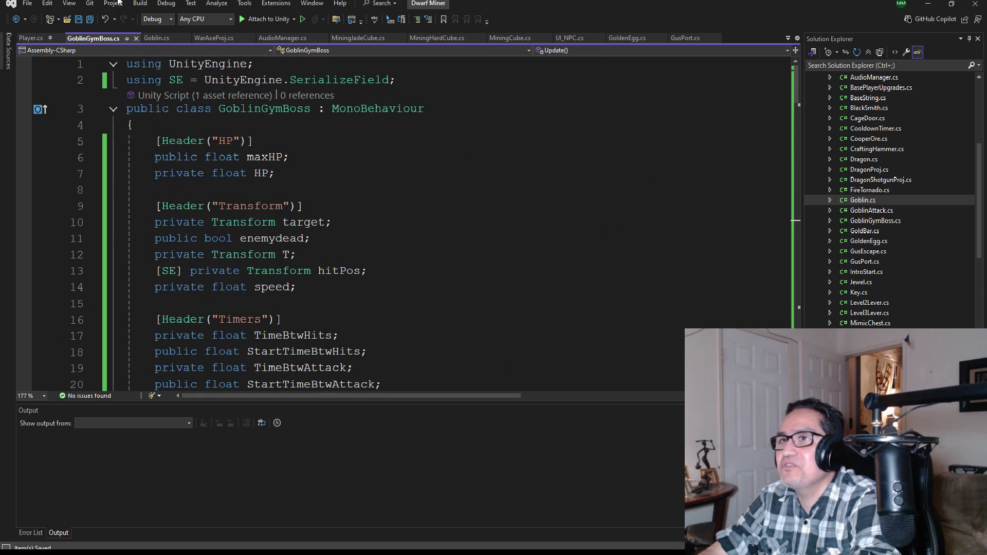
pyautogui.click(938, 4)
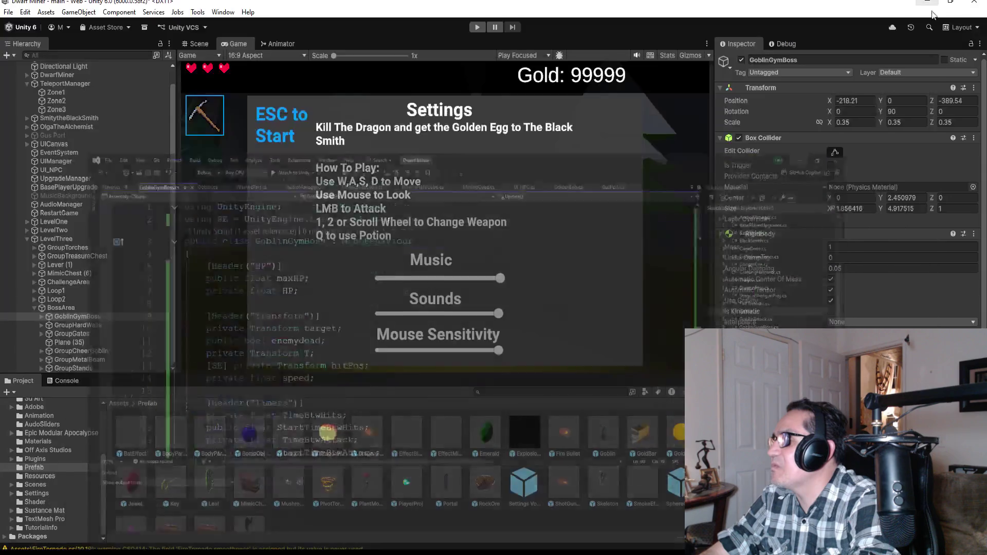
# - Expand GoblinGymBoss in the Hierarchy to show its child objects
pyautogui.scroll(-5, 848, 190)
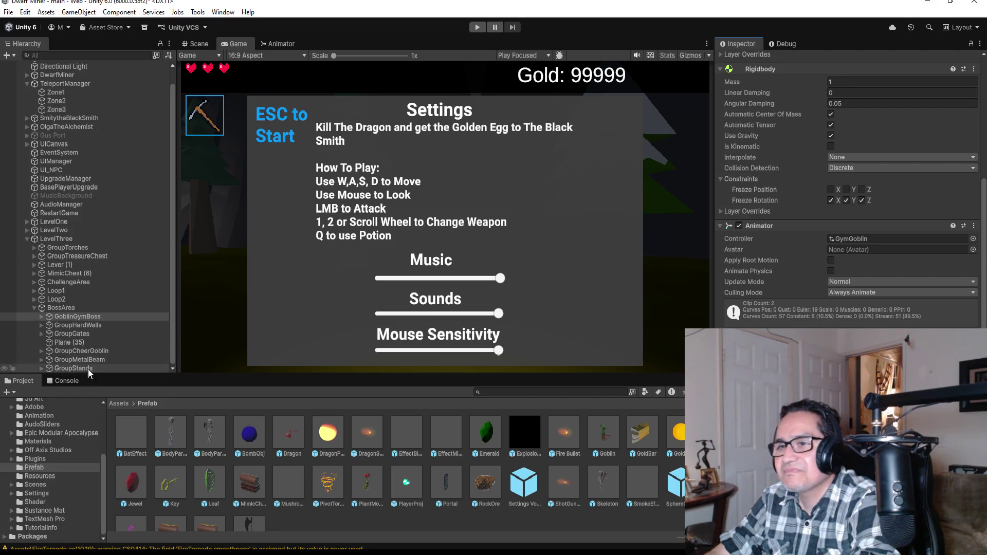
pyautogui.click(62, 317)
pyautogui.click(41, 316)
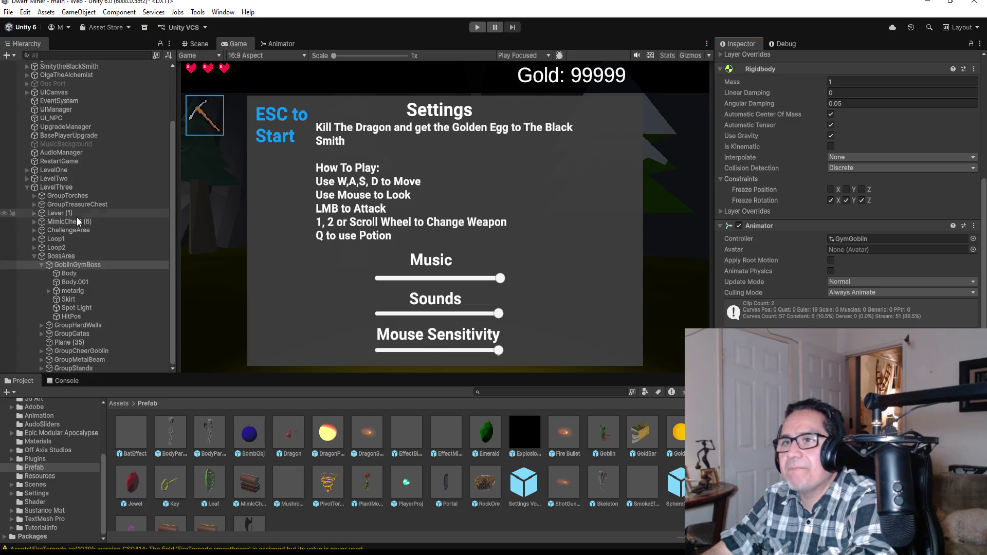
# - Save the main scene via File > Save and return to GoblinGymBoss.cs in Visual Studio
pyautogui.scroll(3, 75, 176)
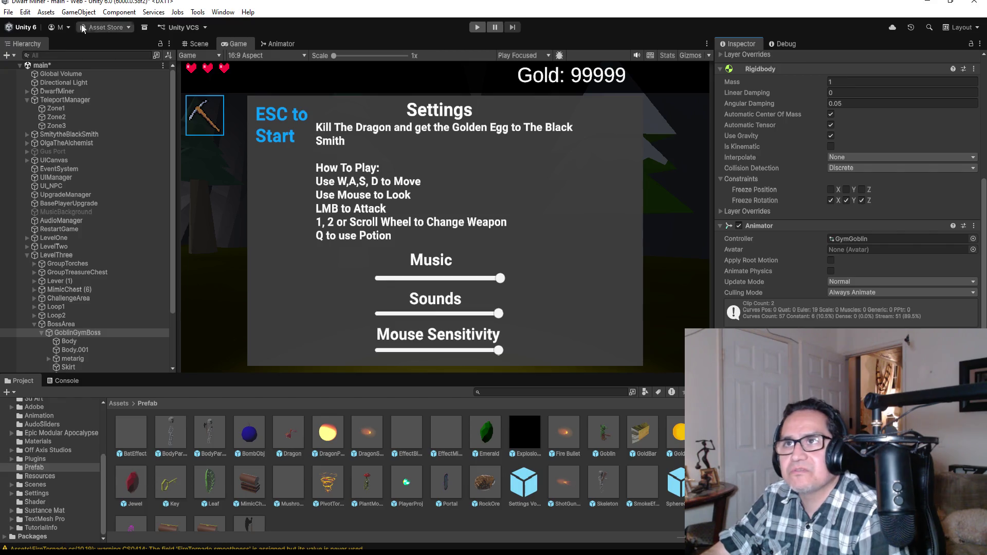
pyautogui.click(11, 11)
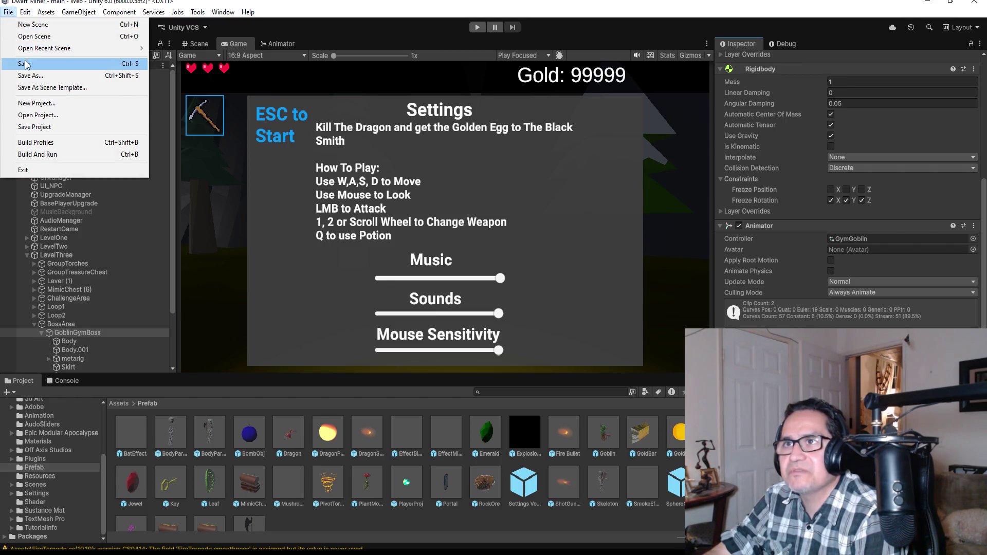
pyautogui.click(23, 62)
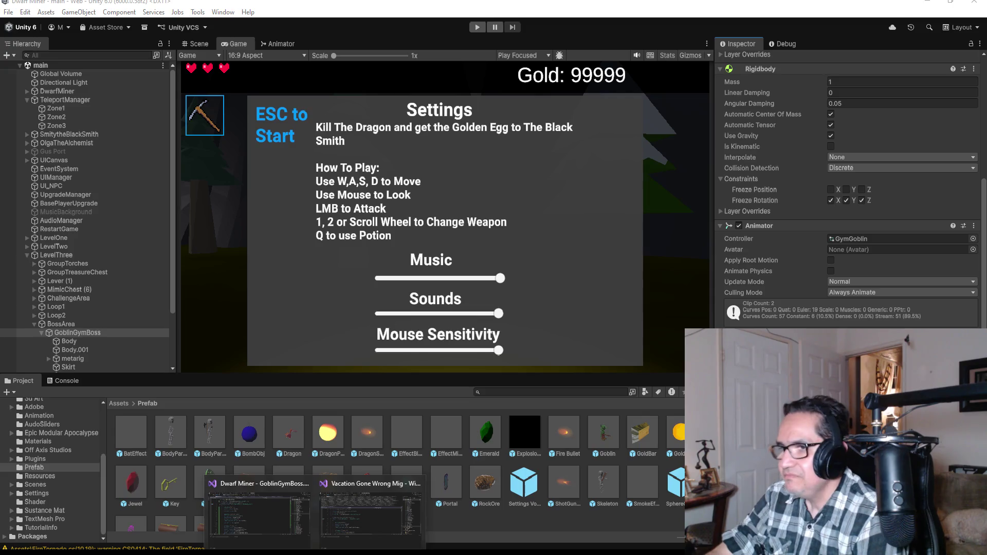
pyautogui.click(301, 493)
pyautogui.scroll(-4, 351, 250)
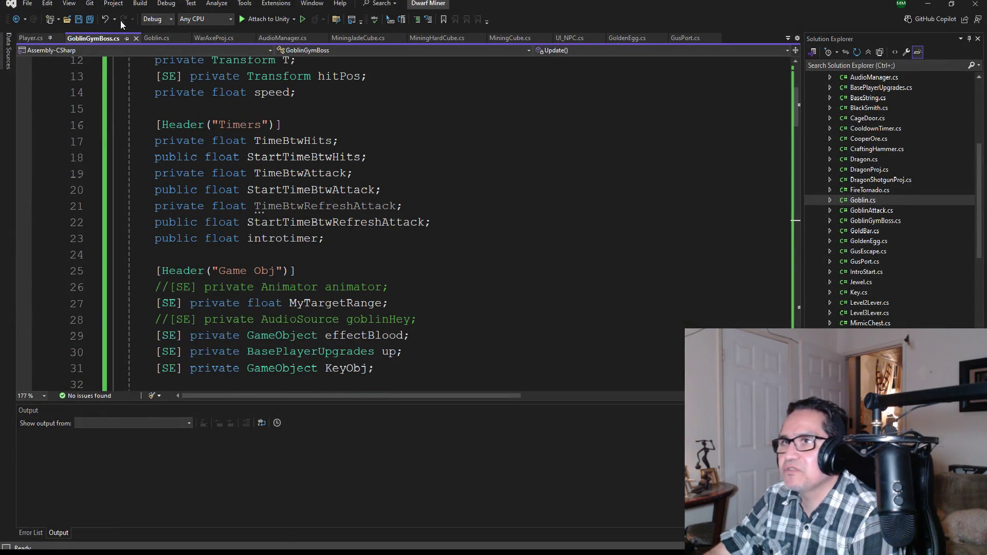
# - Save all scripts and comment out the KeyObj field on line 31 with //
pyautogui.click(90, 19)
pyautogui.scroll(-3, 250, 227)
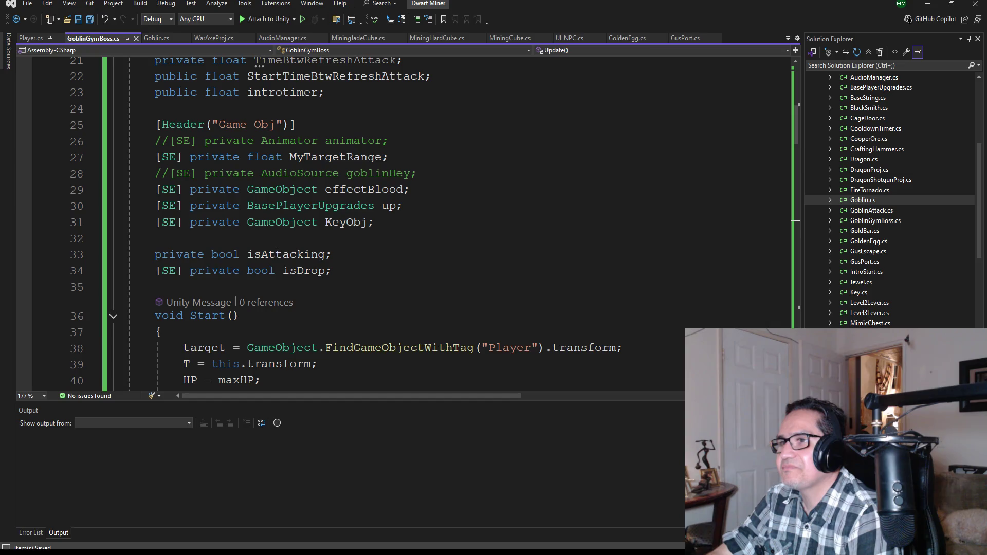
pyautogui.click(160, 222)
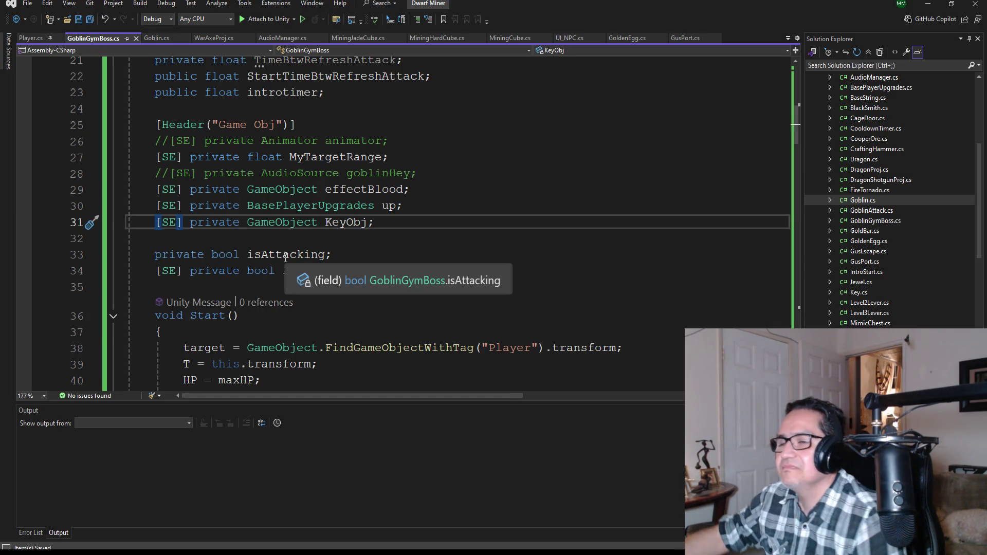
pyautogui.write('//')
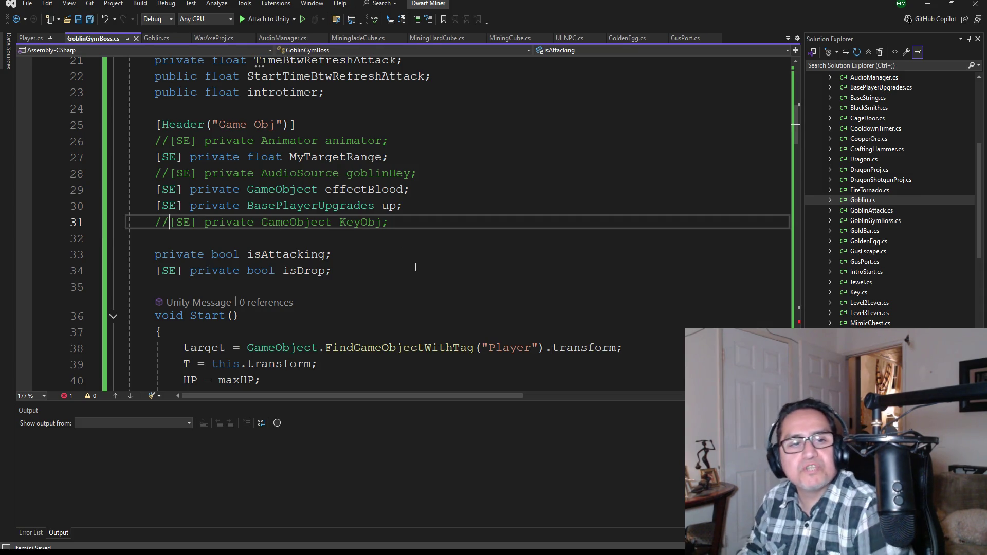
# - Wrap the if (isDrop) key-spawning block after Destroy(gameObject) in /* */ comments
pyautogui.scroll(-20, 300, 360)
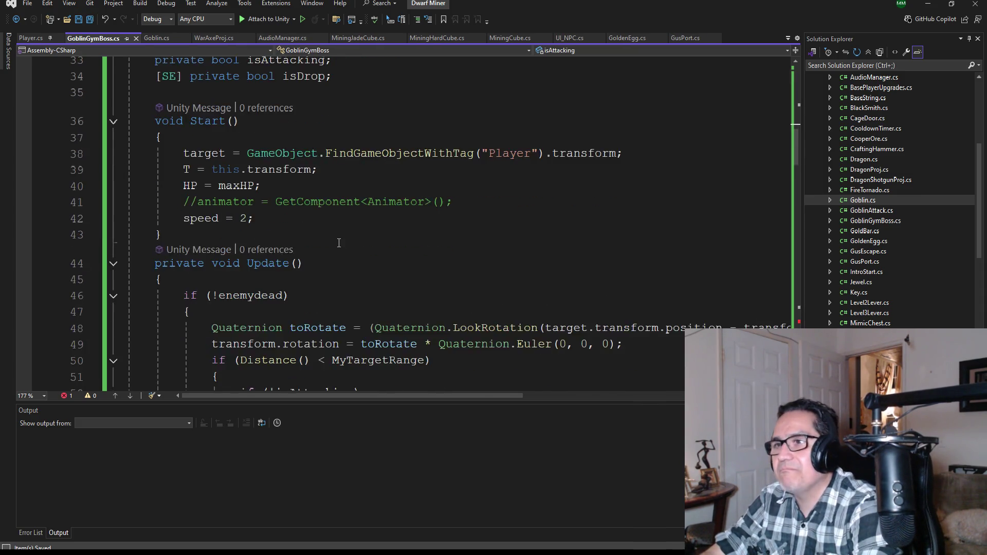
pyautogui.scroll(-10, 343, 270)
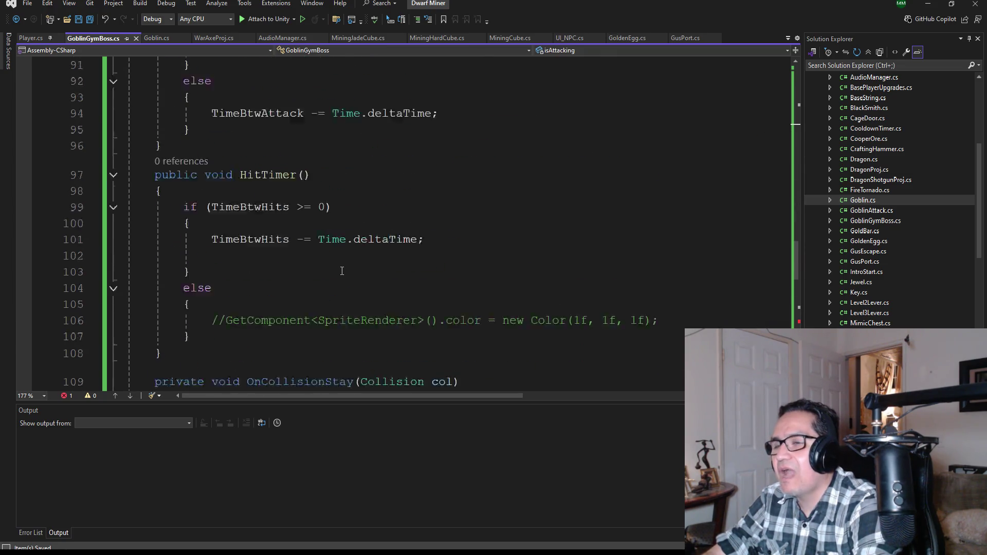
pyautogui.scroll(-4, 342, 268)
pyautogui.scroll(2, 282, 193)
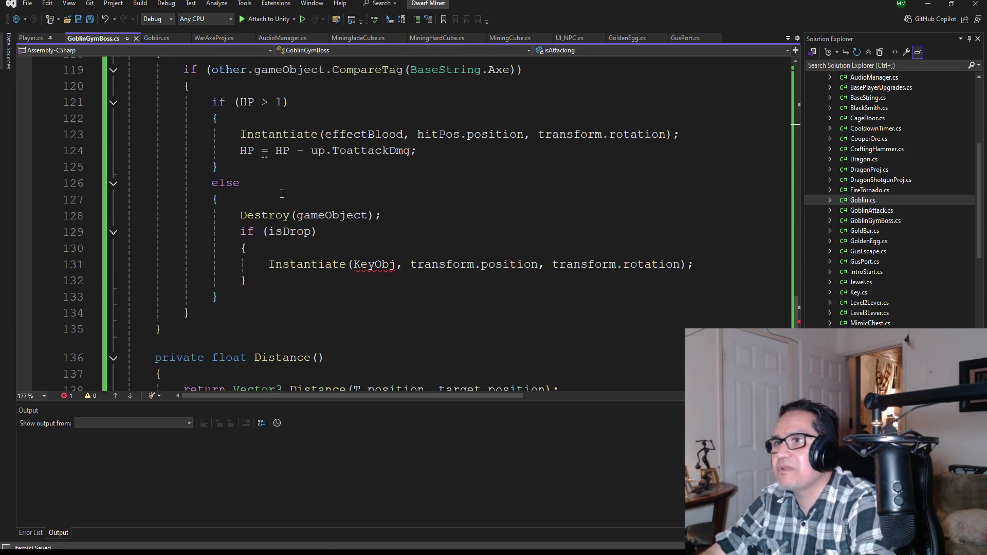
pyautogui.click(398, 219)
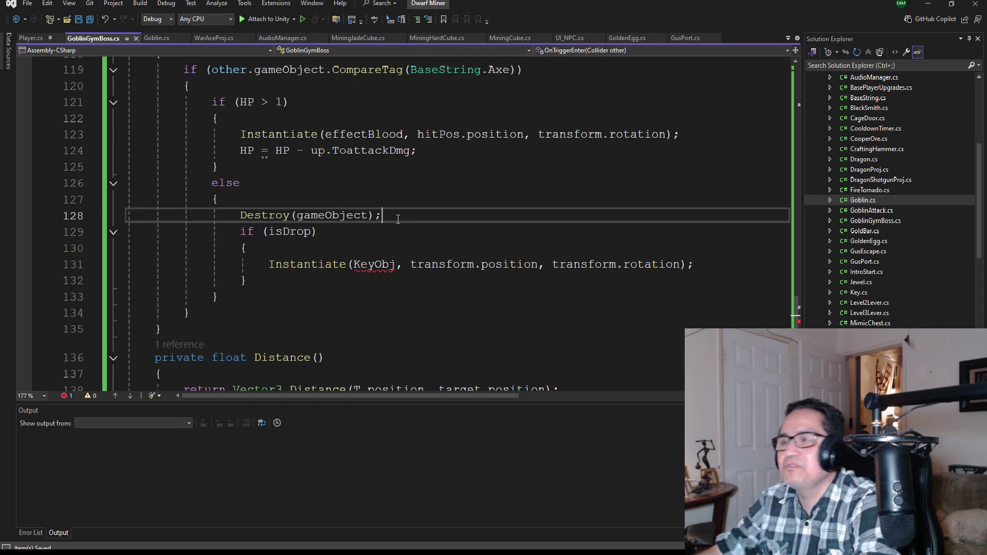
pyautogui.press('Return')
pyautogui.write('*')
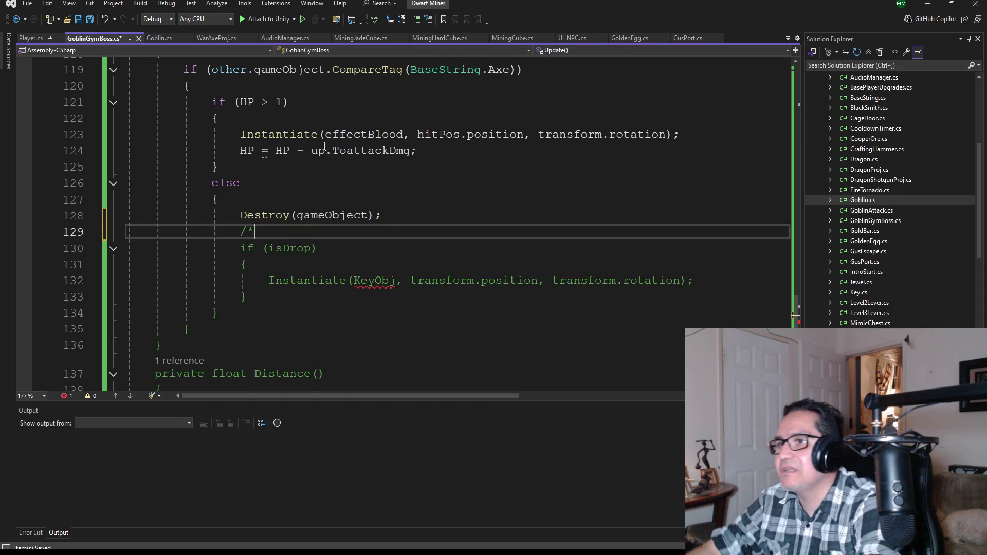
pyautogui.click(265, 295)
pyautogui.press('Return')
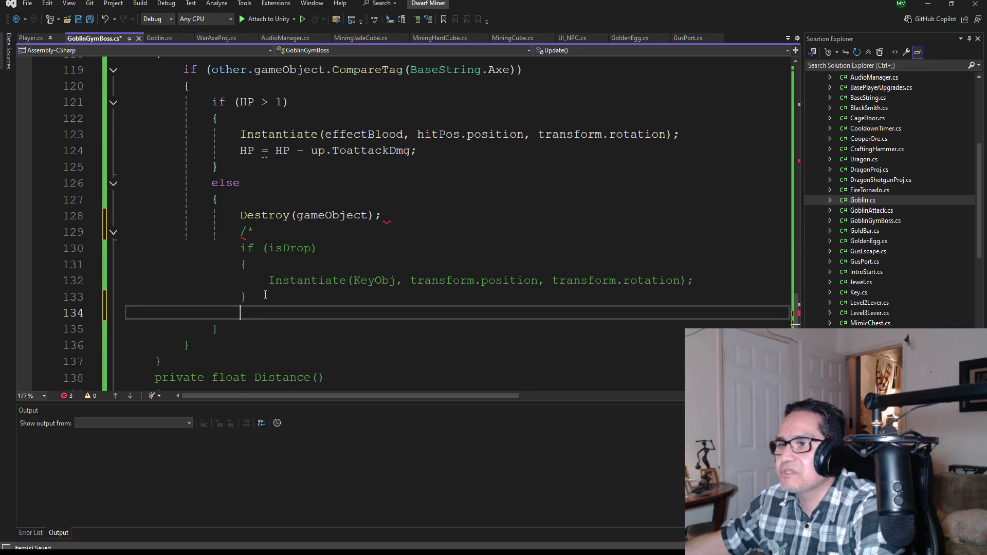
pyautogui.write('*/')
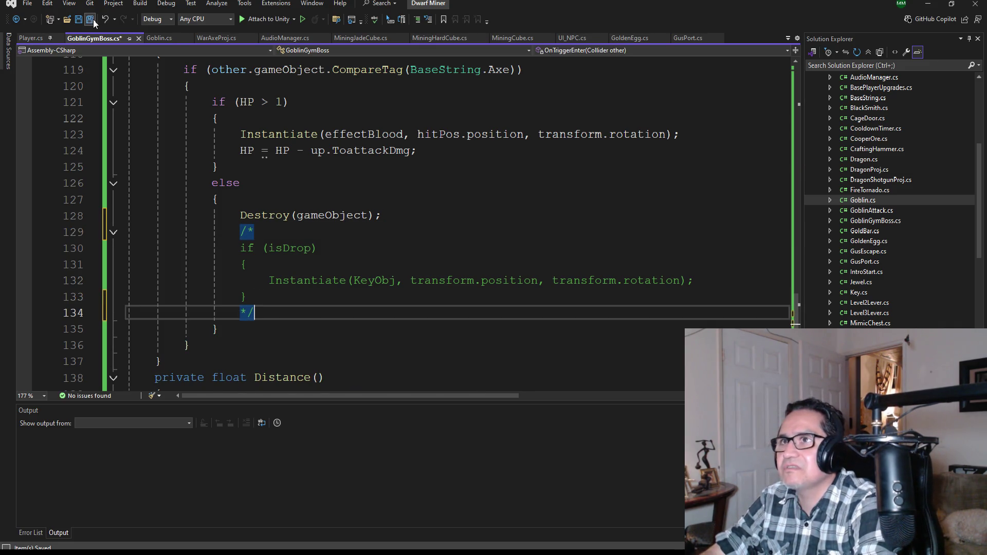
# - Save the edited GoblinGymBoss script, review the code, and return to the Unity Editor
pyautogui.click(94, 20)
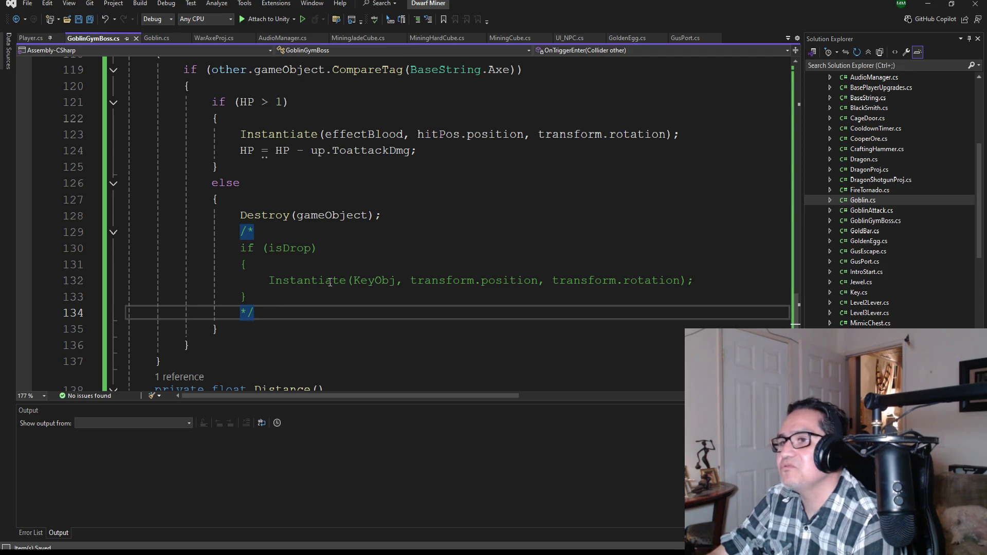
pyautogui.scroll(2, 334, 252)
pyautogui.scroll(-3, 335, 251)
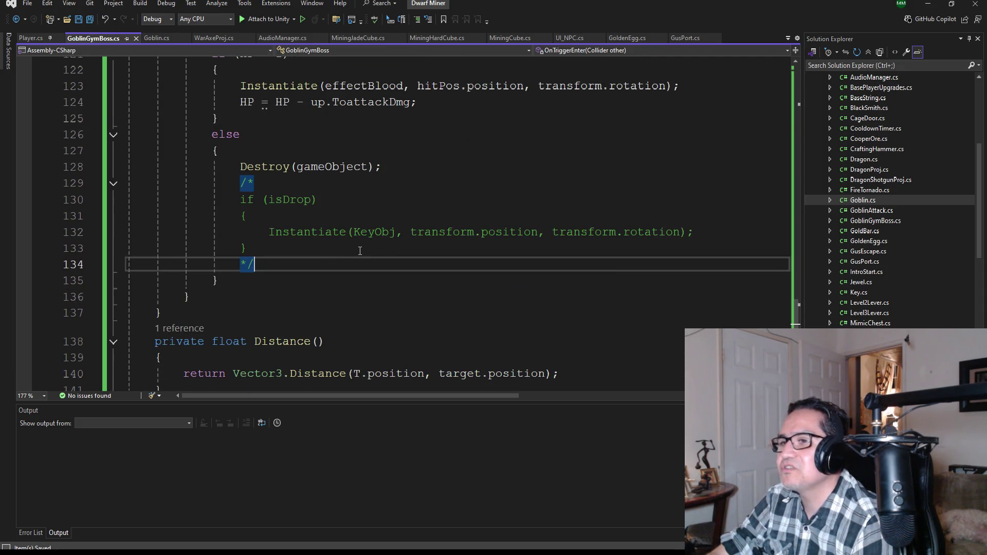
pyautogui.scroll(-3, 359, 250)
pyautogui.scroll(10, 360, 247)
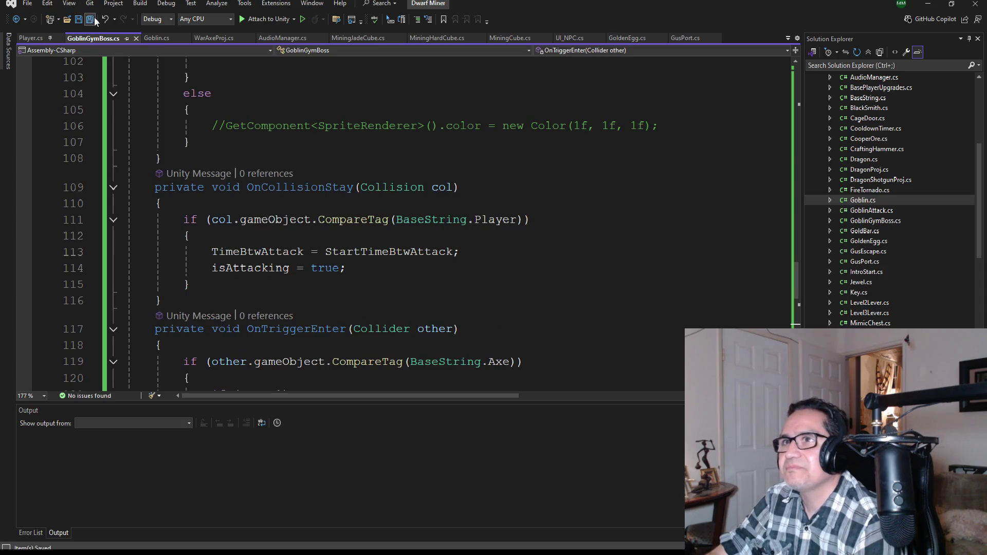
pyautogui.scroll(20, 277, 166)
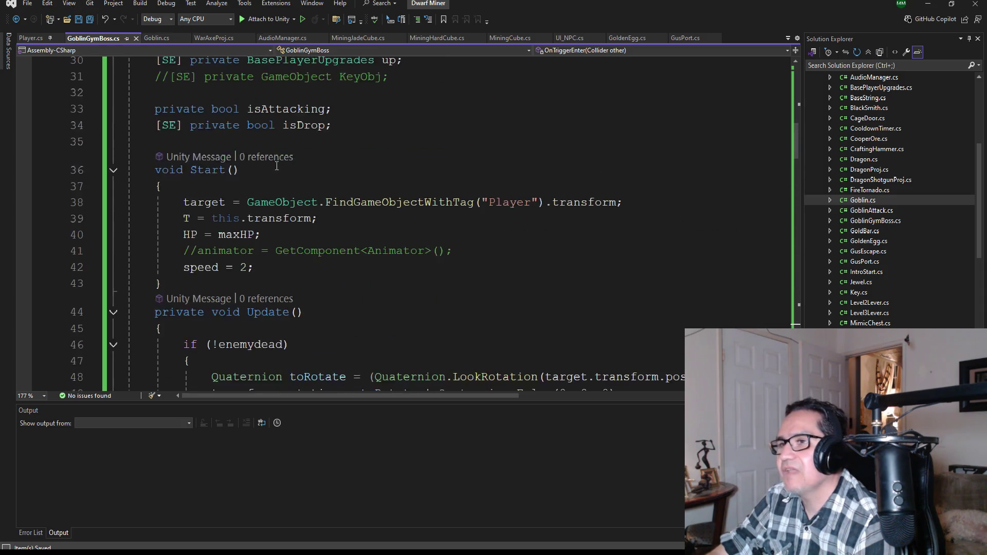
pyautogui.scroll(10, 277, 166)
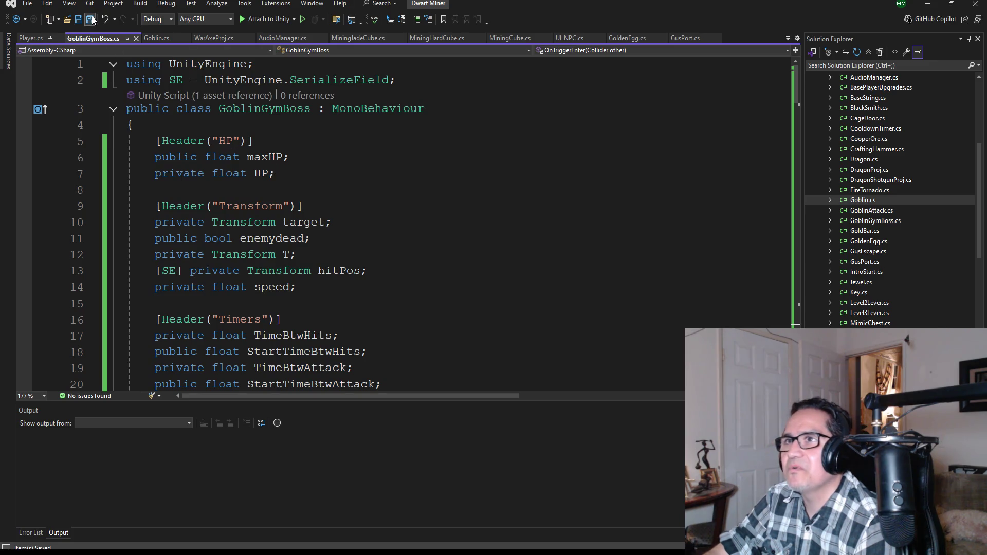
pyautogui.click(928, 3)
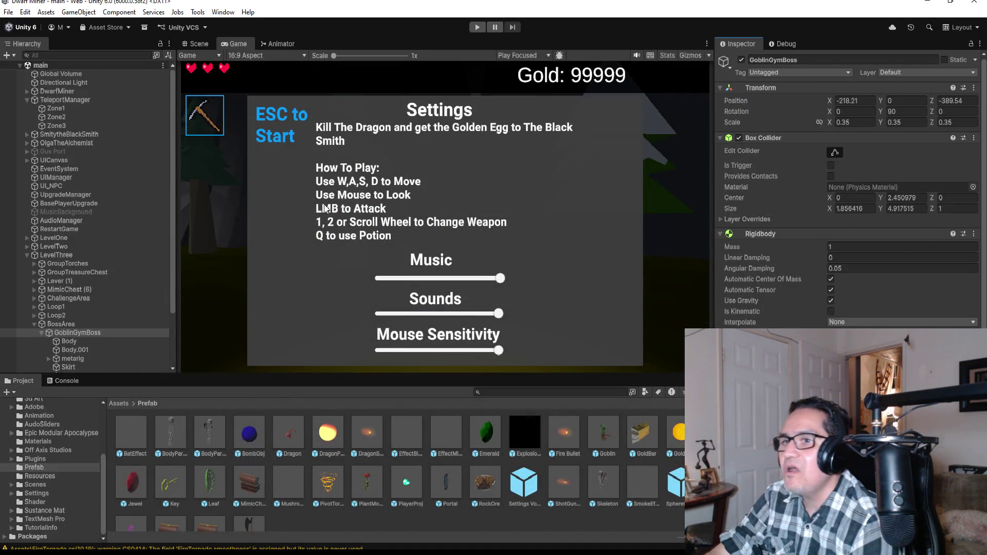
# - Enter Play mode to test the goblin boss with the reloaded script
pyautogui.scroll(-5, 848, 205)
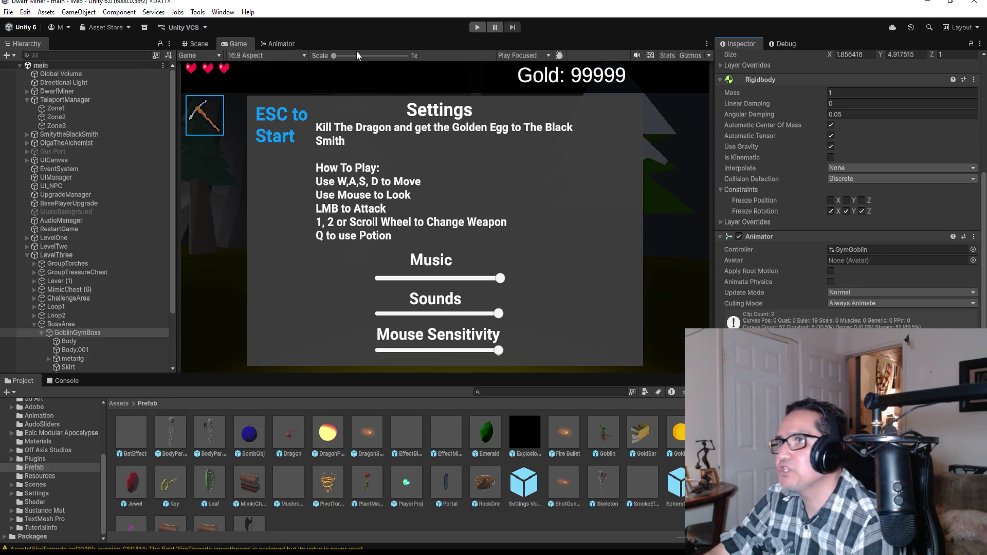
pyautogui.click(476, 28)
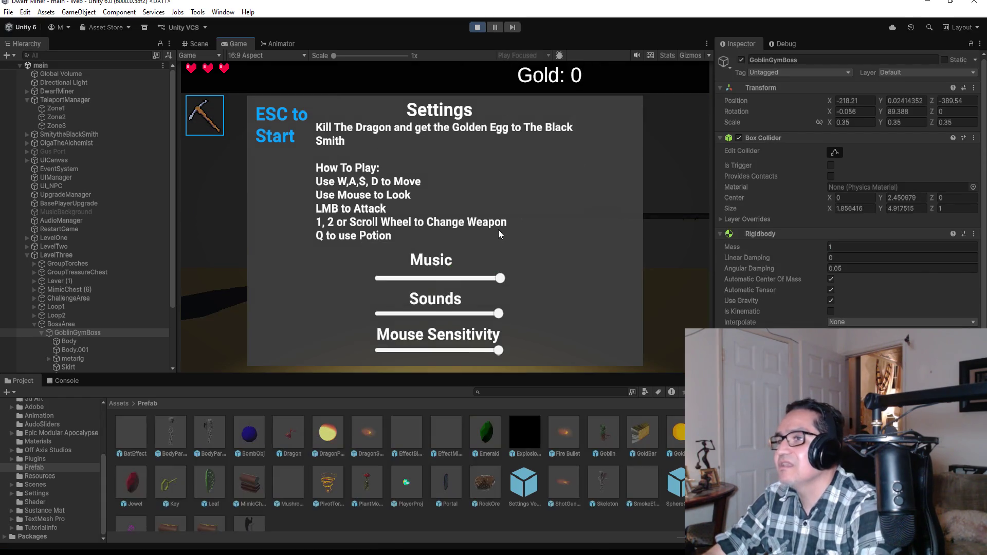
# - Equip the axe, walk up to the goblin boss, attack it three times, then stop playing
pyautogui.press('Escape')
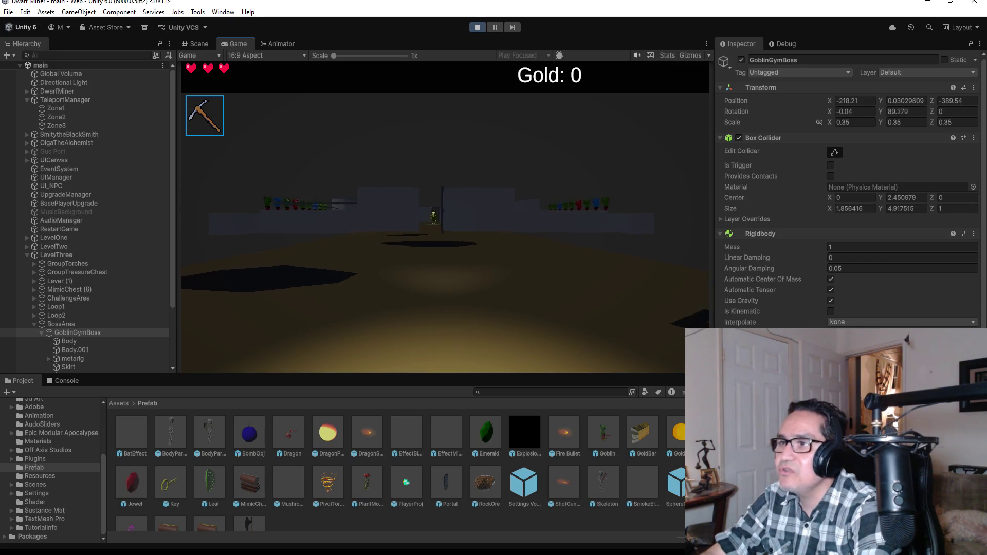
pyautogui.press('2')
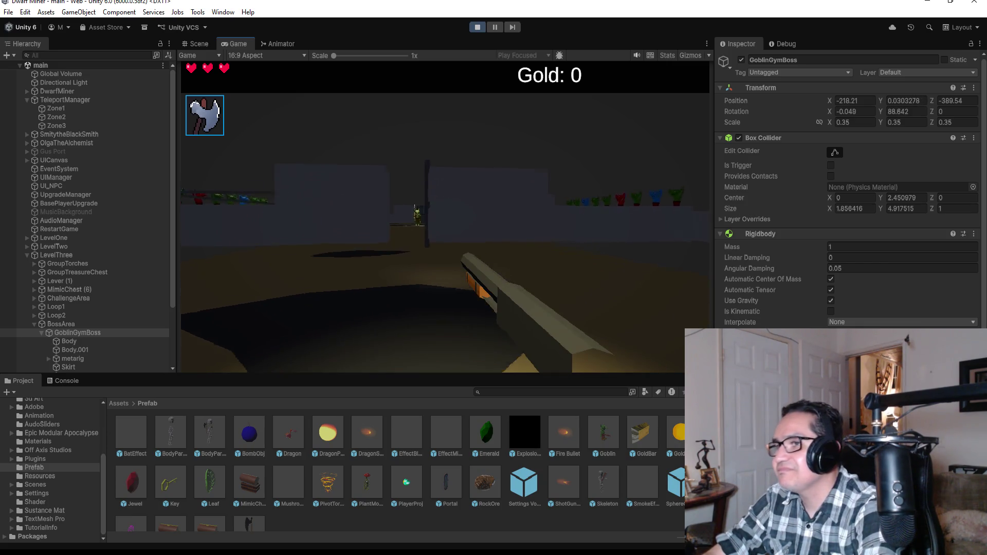
pyautogui.press('w')
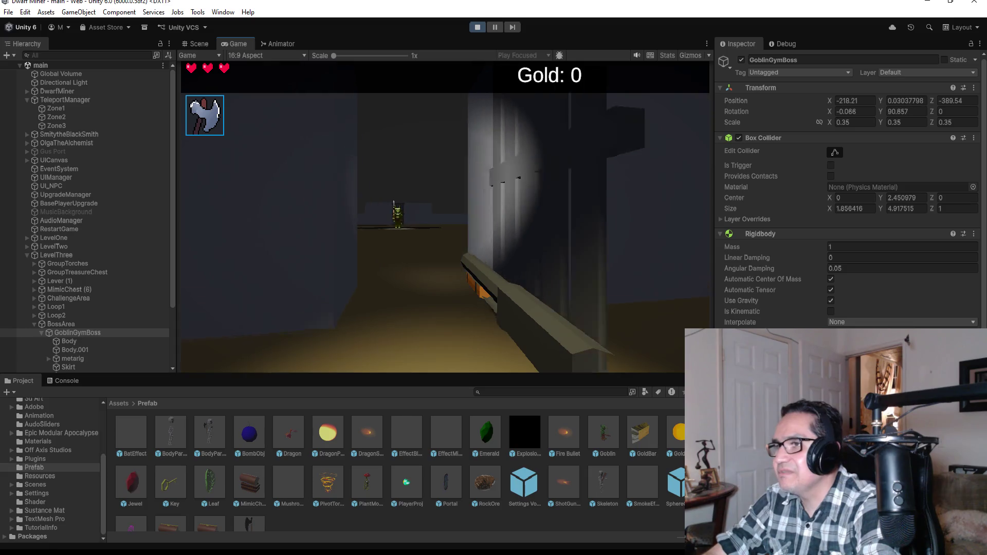
pyautogui.press('w')
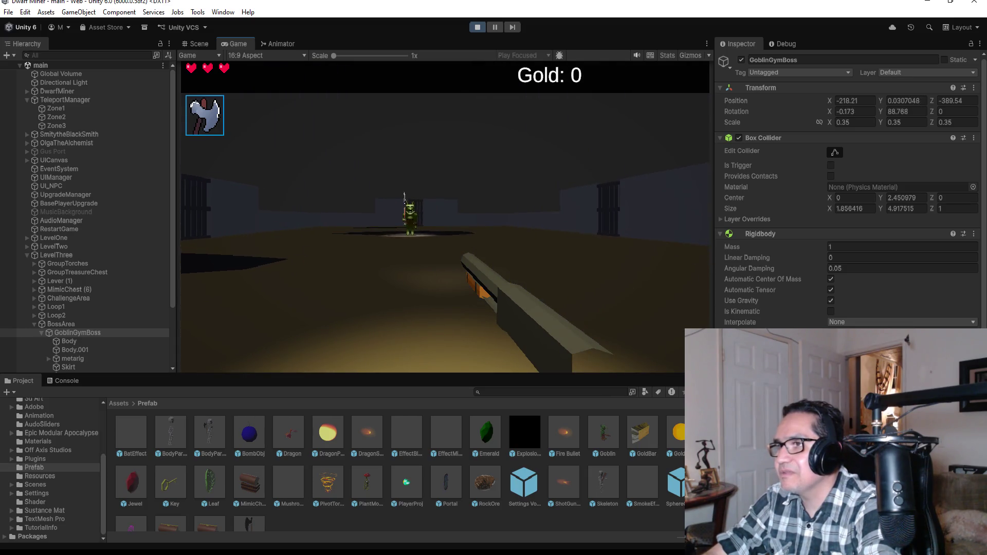
pyautogui.press('w')
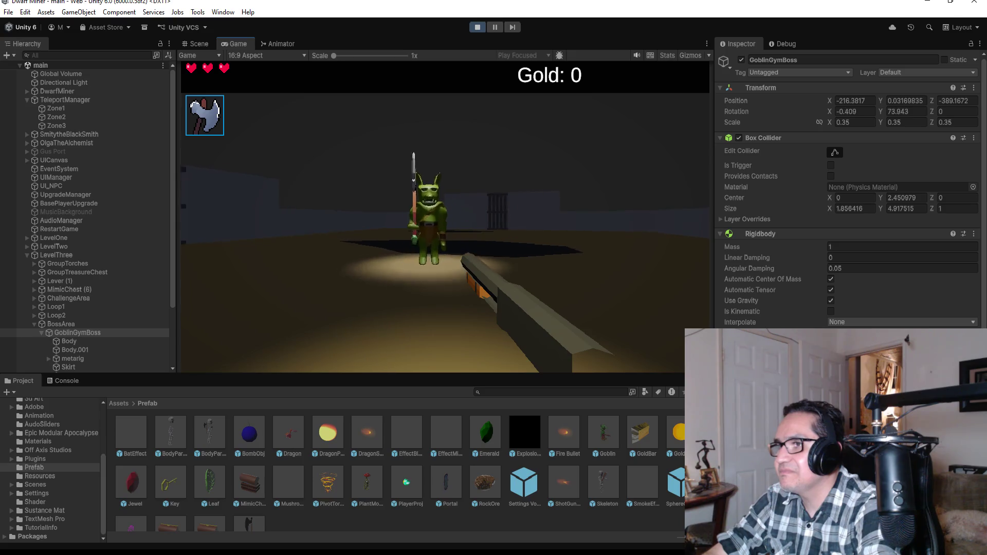
pyautogui.click(445, 216)
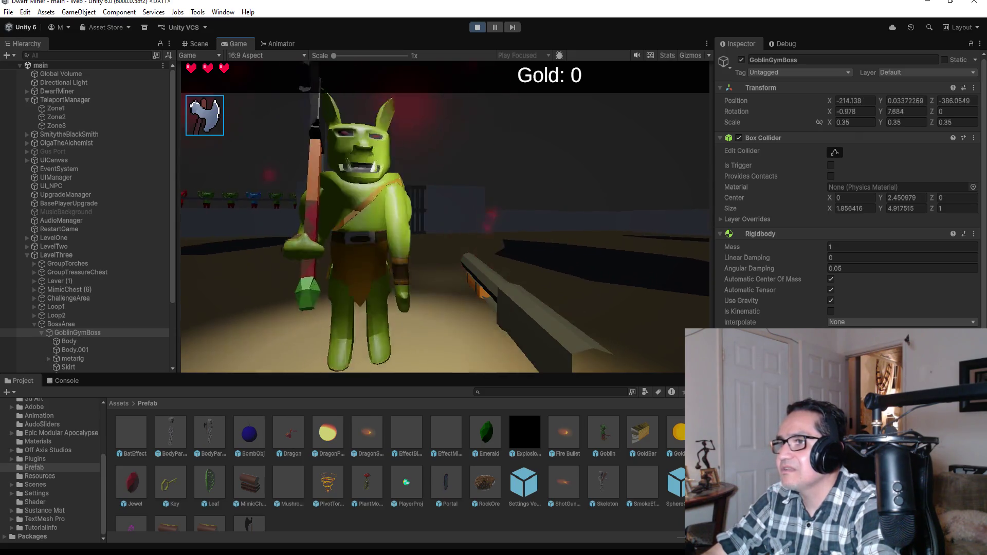
pyautogui.click(445, 215)
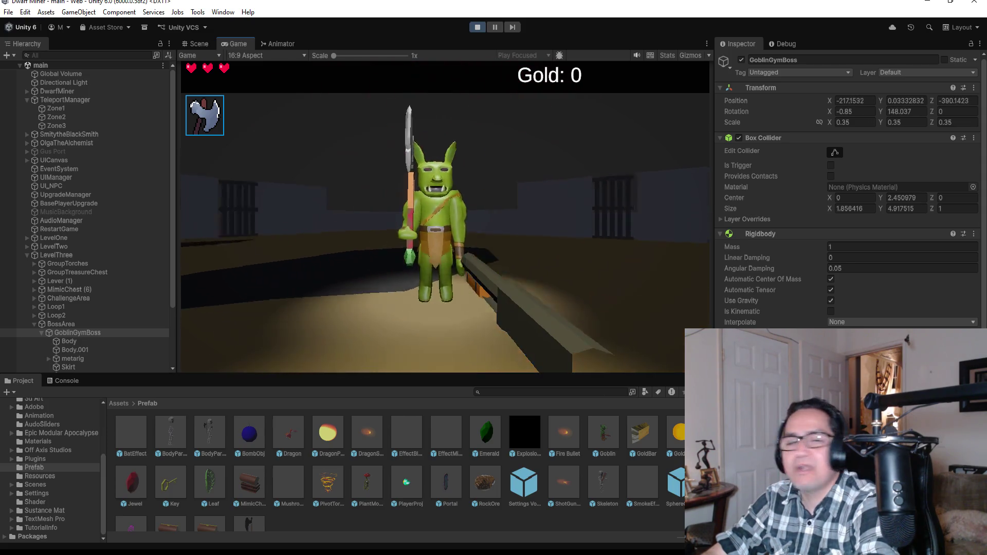
pyautogui.click(445, 216)
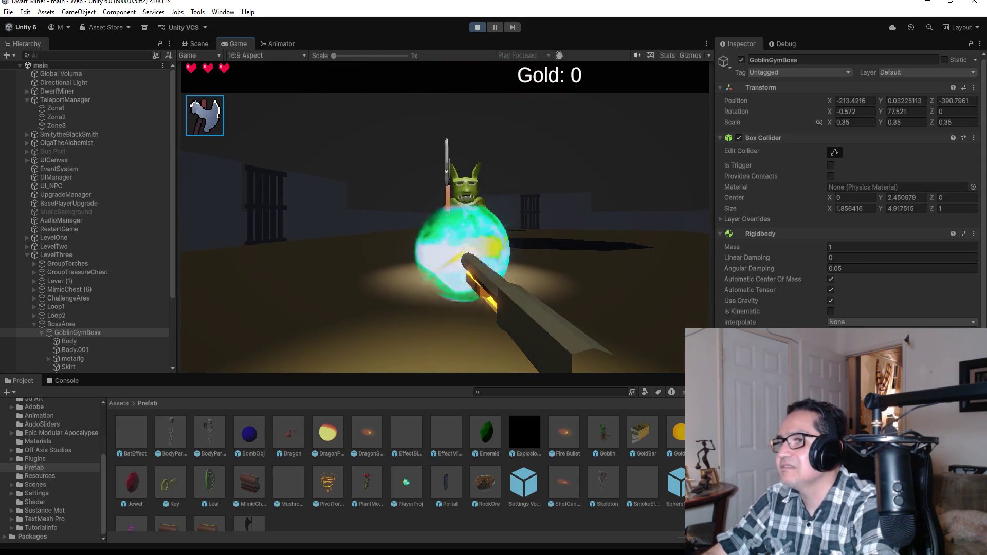
pyautogui.press('Escape')
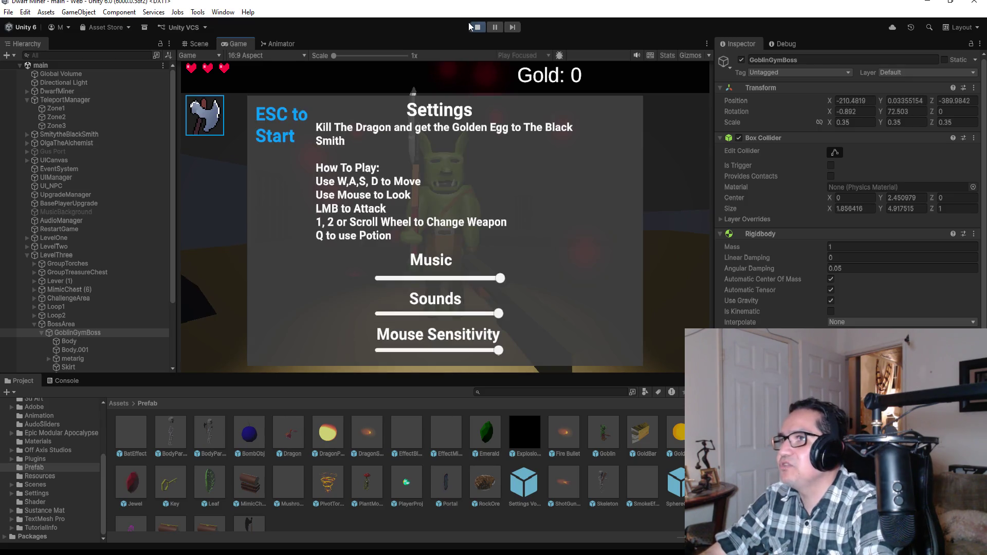
pyautogui.click(471, 25)
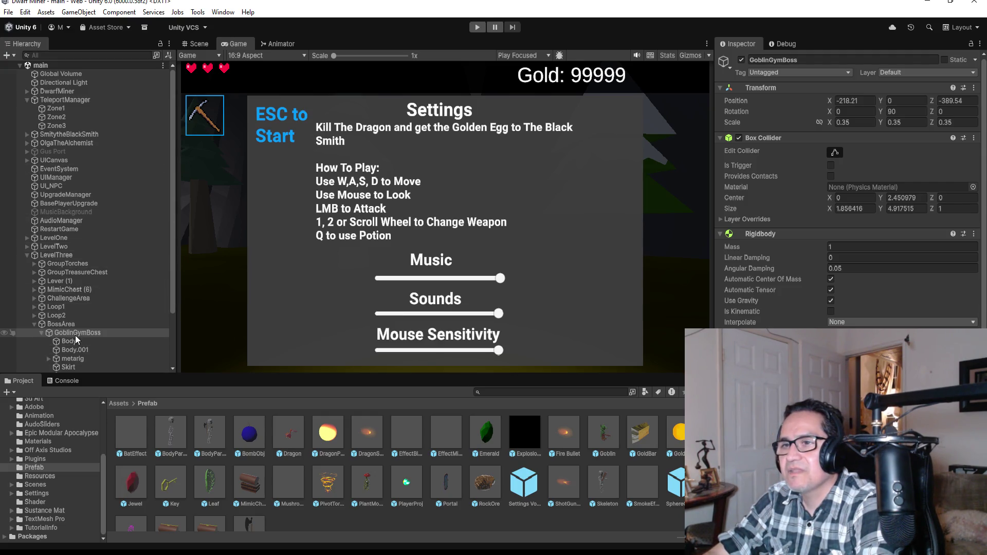
# - Select GoblinGymBoss, set the Game view to Play Maximized, and switch to Visual Studio
pyautogui.click(42, 335)
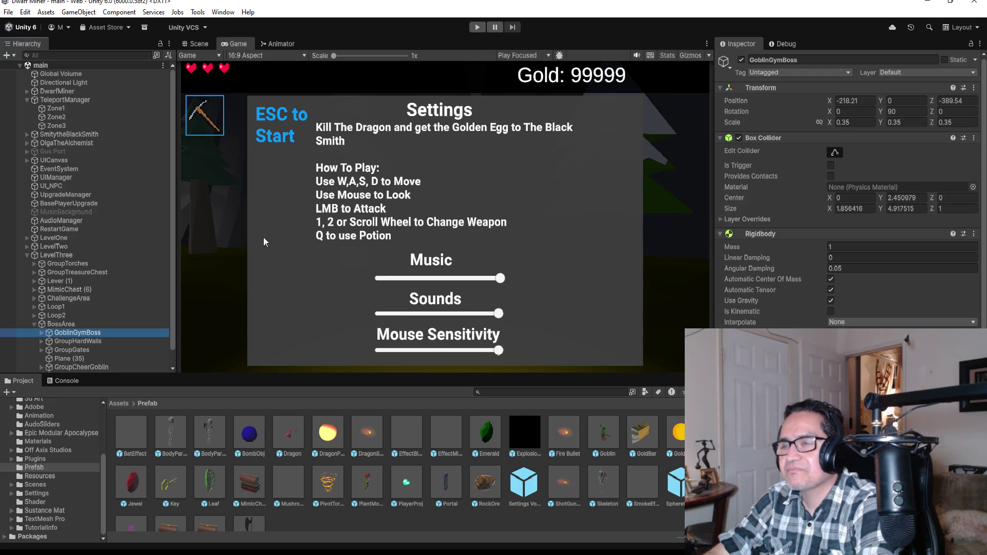
pyautogui.click(282, 40)
pyautogui.click(243, 40)
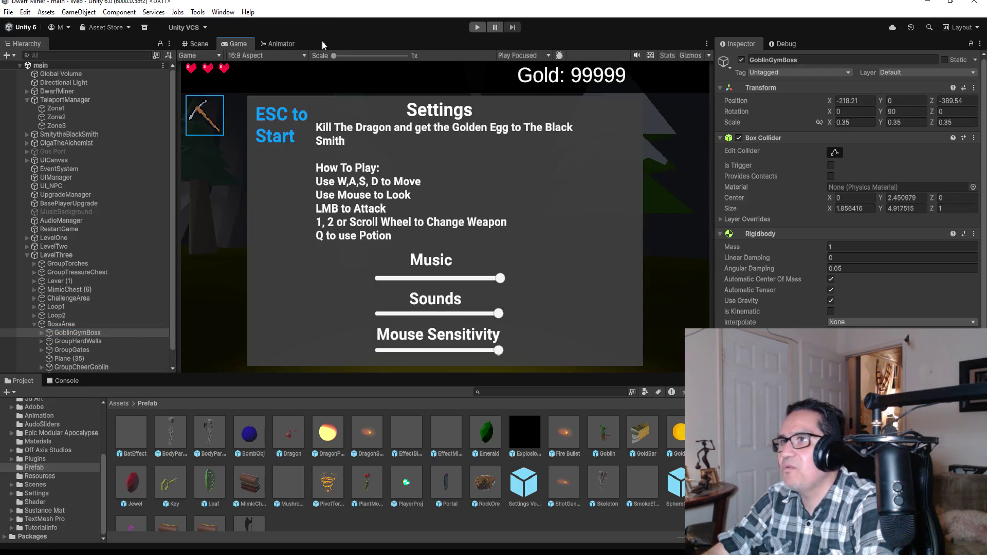
pyautogui.click(511, 54)
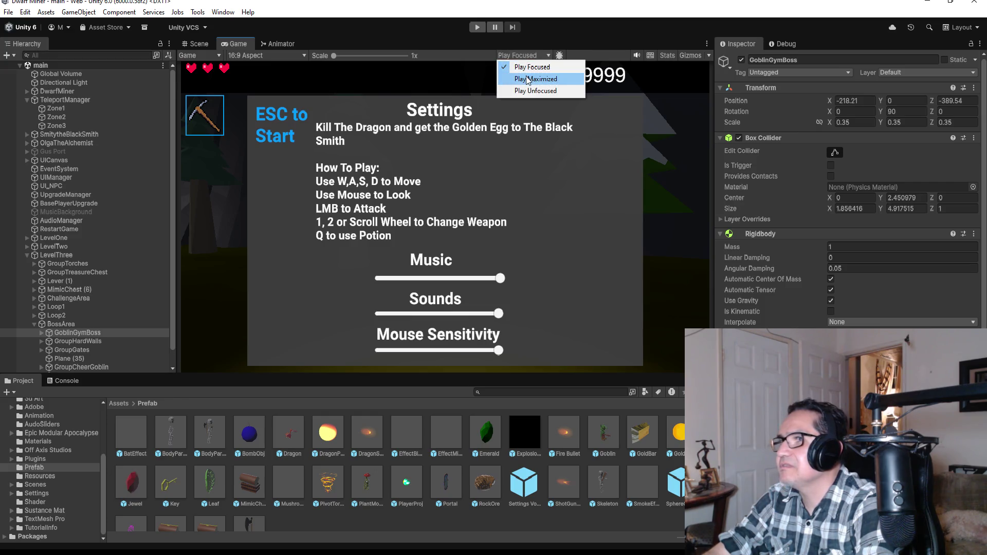
pyautogui.click(532, 77)
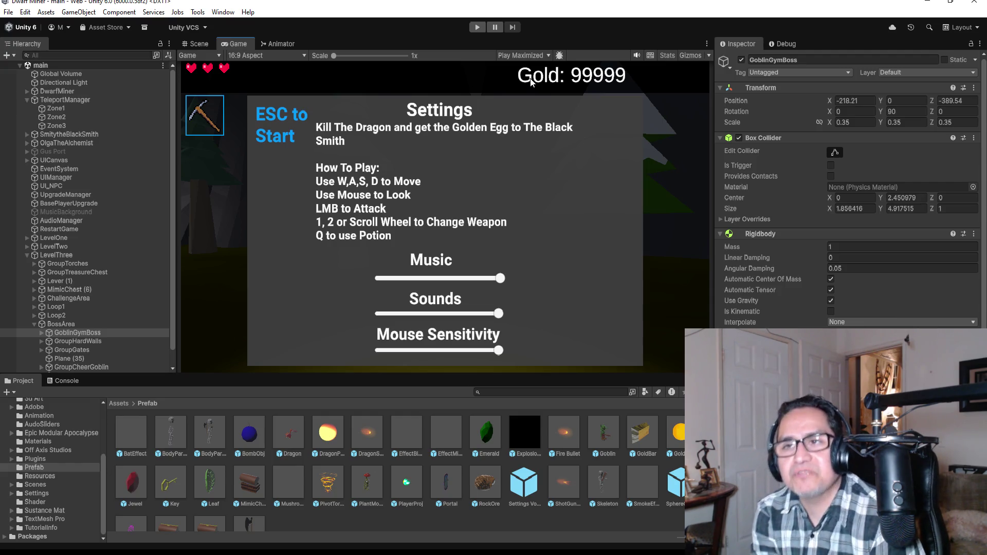
pyautogui.scroll(-6, 849, 206)
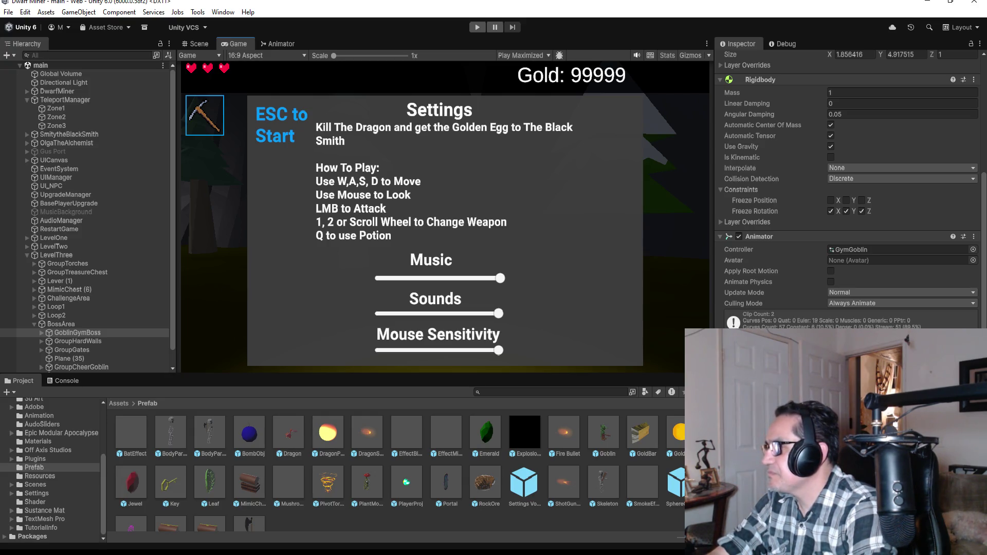
pyautogui.click(274, 529)
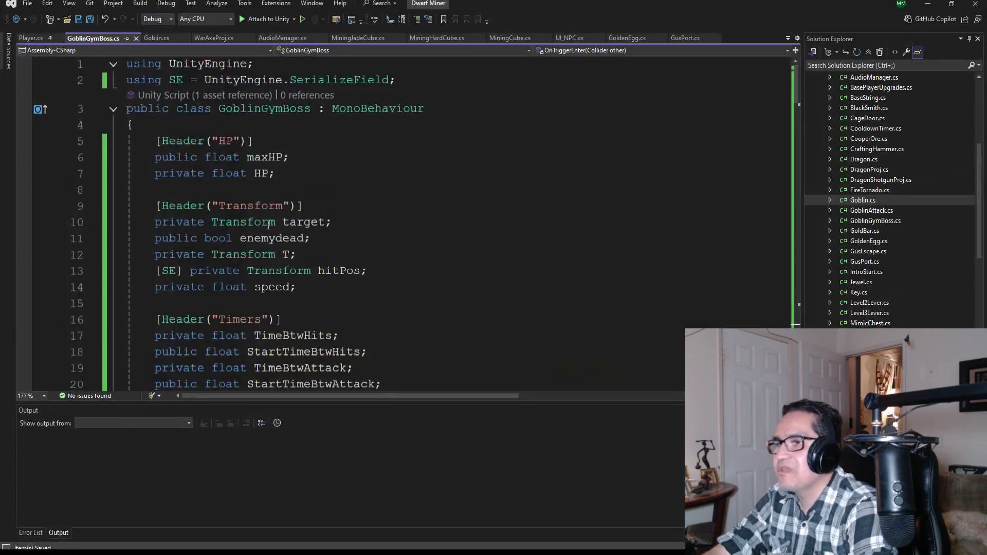
# - Add the [SE] attribute before 'private float speed;' on line 14
pyautogui.scroll(-5, 318, 221)
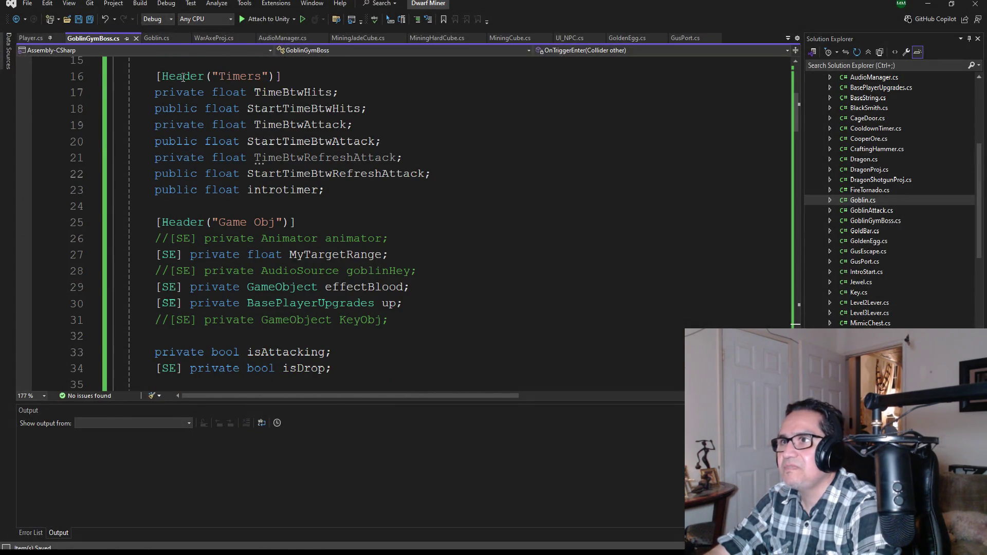
pyautogui.scroll(-2, 183, 77)
pyautogui.scroll(1, 284, 189)
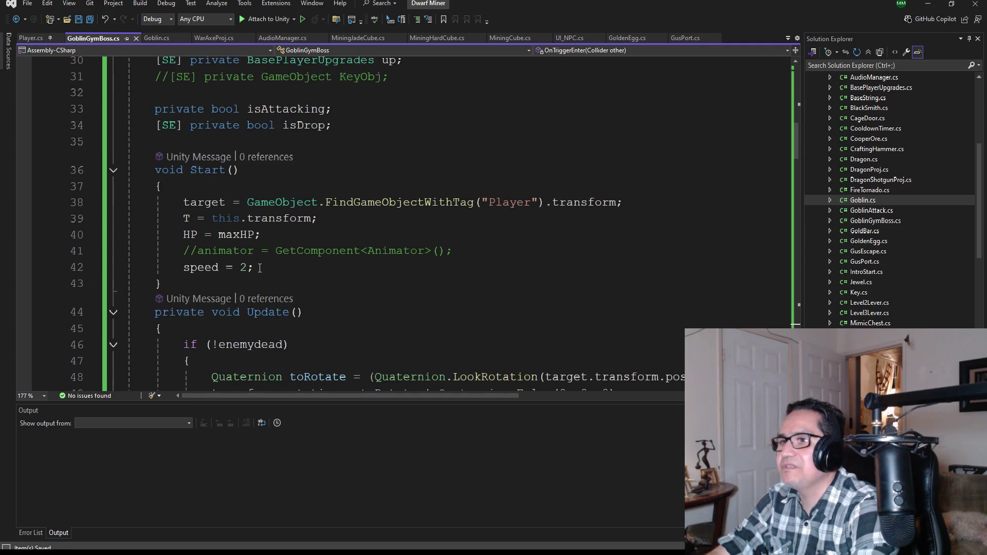
pyautogui.scroll(10, 259, 268)
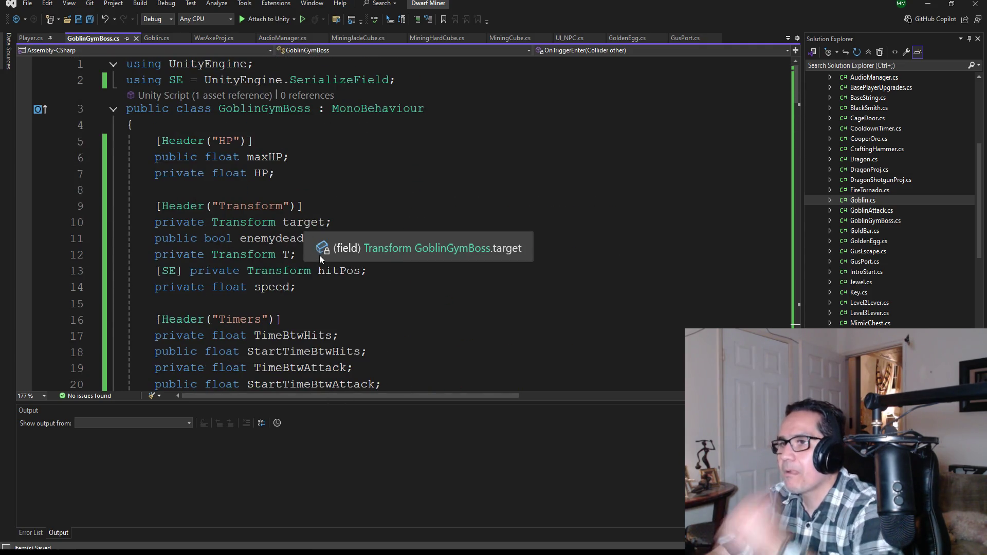
pyautogui.click(150, 287)
pyautogui.write('[]')
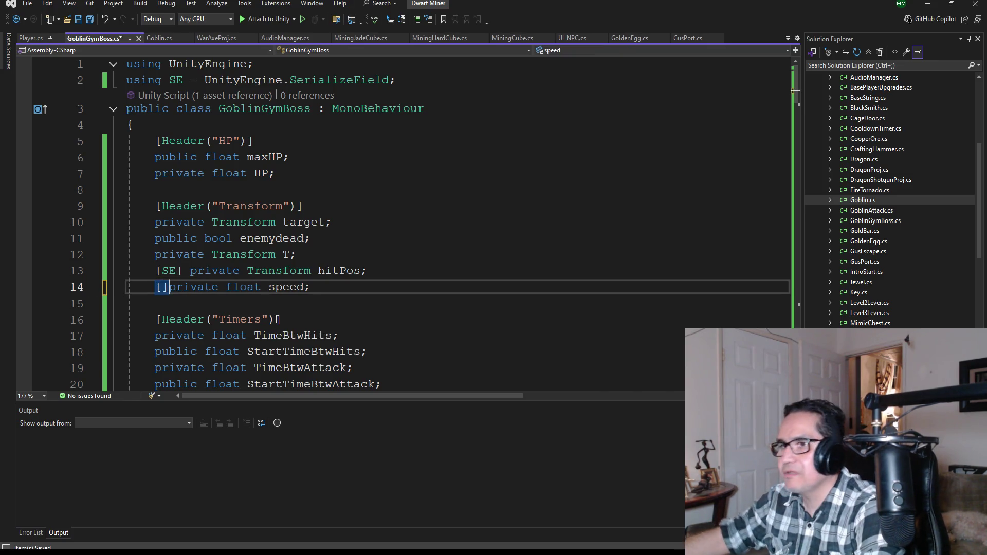
pyautogui.press('Left')
pyautogui.write('SE')
pyautogui.press('Right')
# - Delete the speed = 2 assignment from Start, save the script, and return to Unity
pyautogui.scroll(-4, 267, 307)
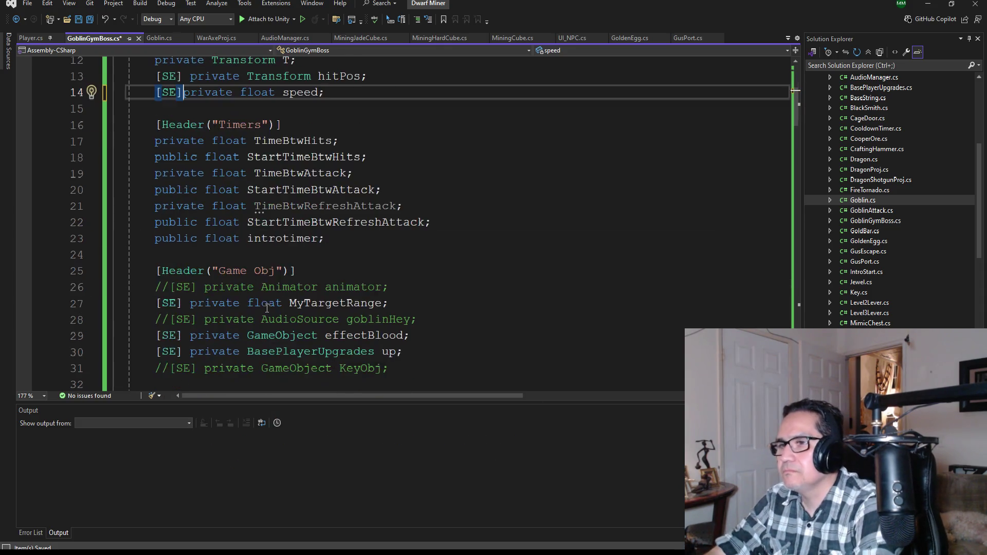
pyautogui.scroll(-6, 266, 307)
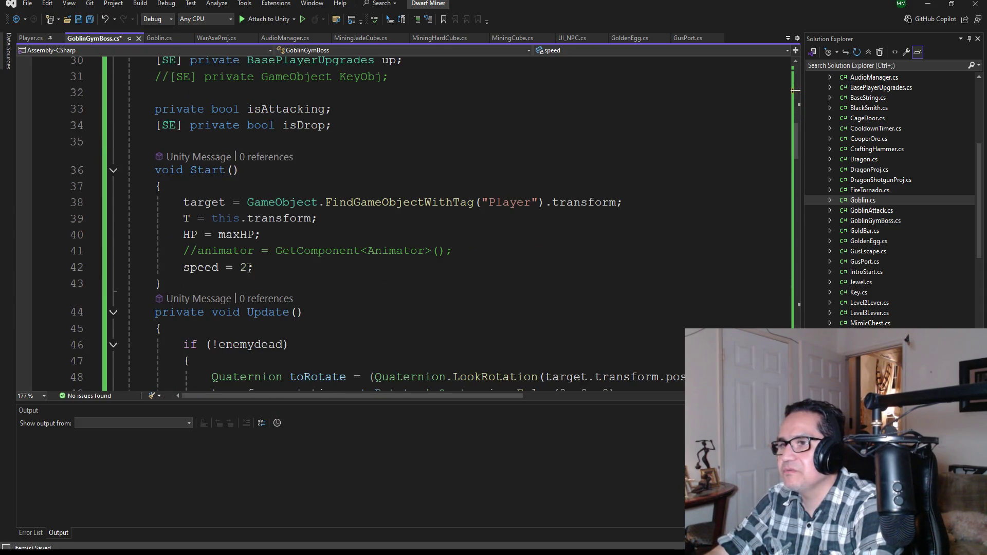
pyautogui.click(249, 268)
pyautogui.press('BackSpace')
pyautogui.press('BackSpace')
pyautogui.press('BackSpace')
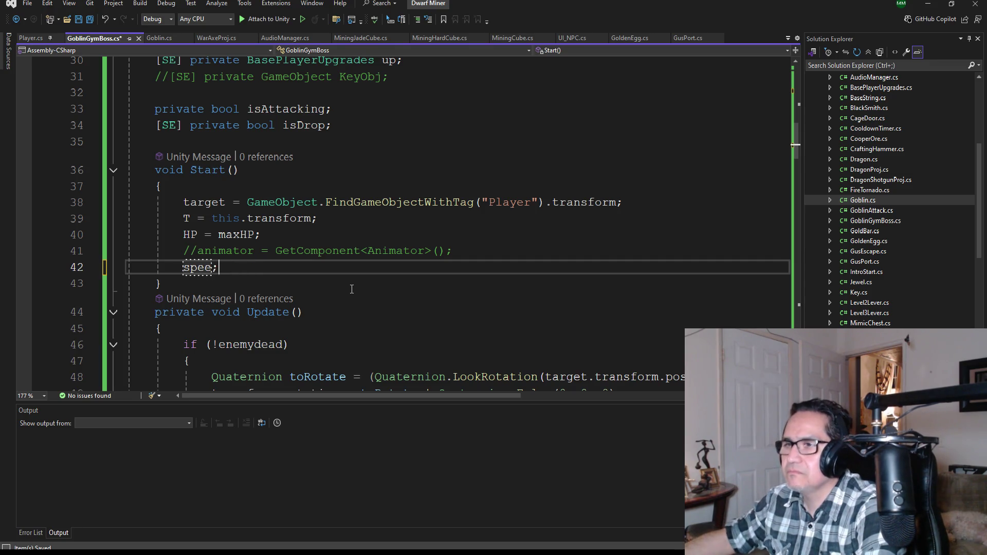
pyautogui.press('BackSpace')
pyautogui.press('BackSpace')
pyautogui.press('BackSpace')
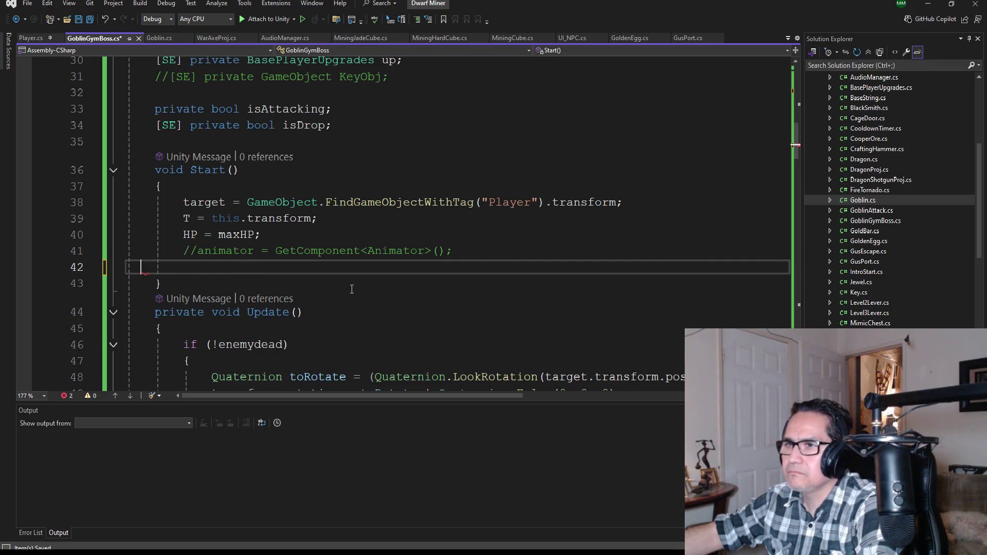
pyautogui.press('BackSpace')
pyautogui.press('BackSpace')
pyautogui.press('BackSpace')
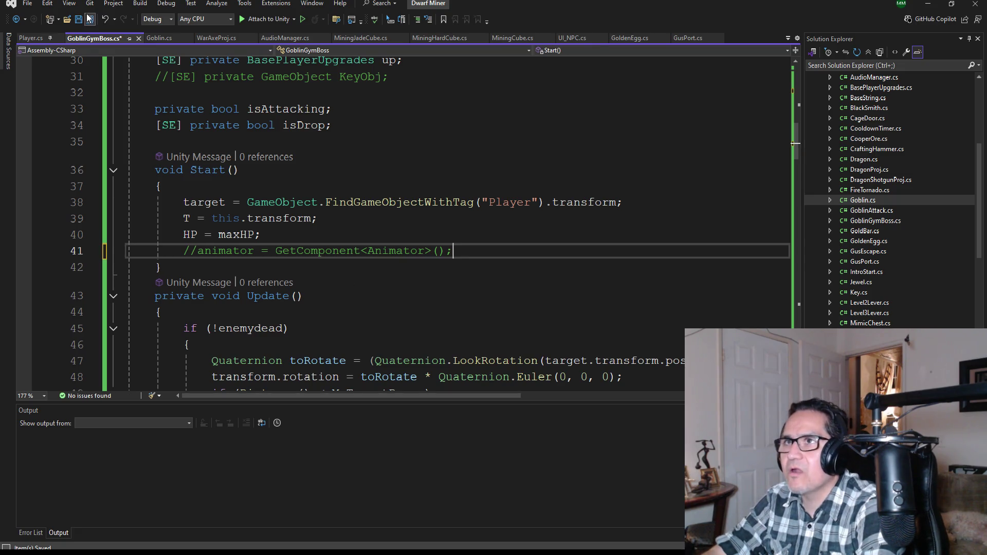
pyautogui.click(88, 19)
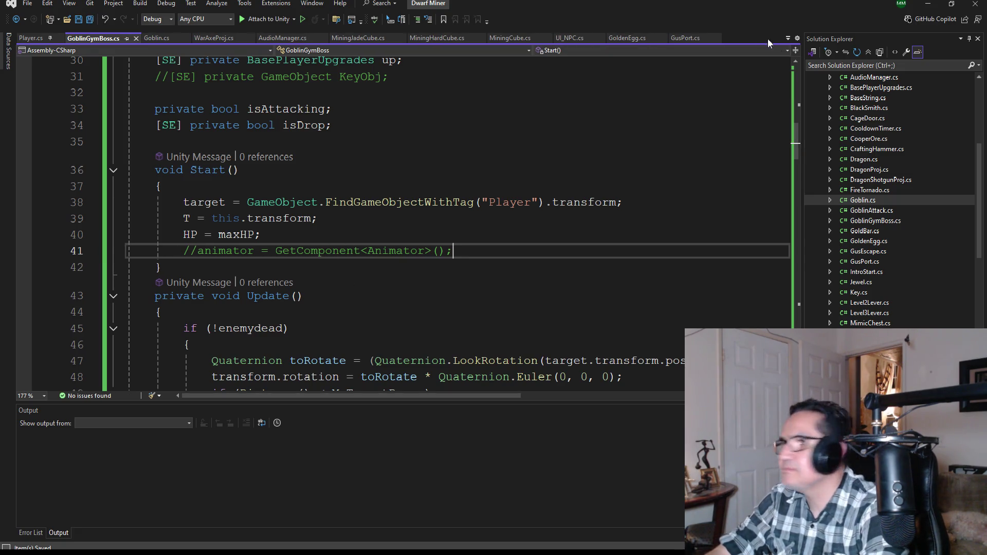
pyautogui.click(928, 4)
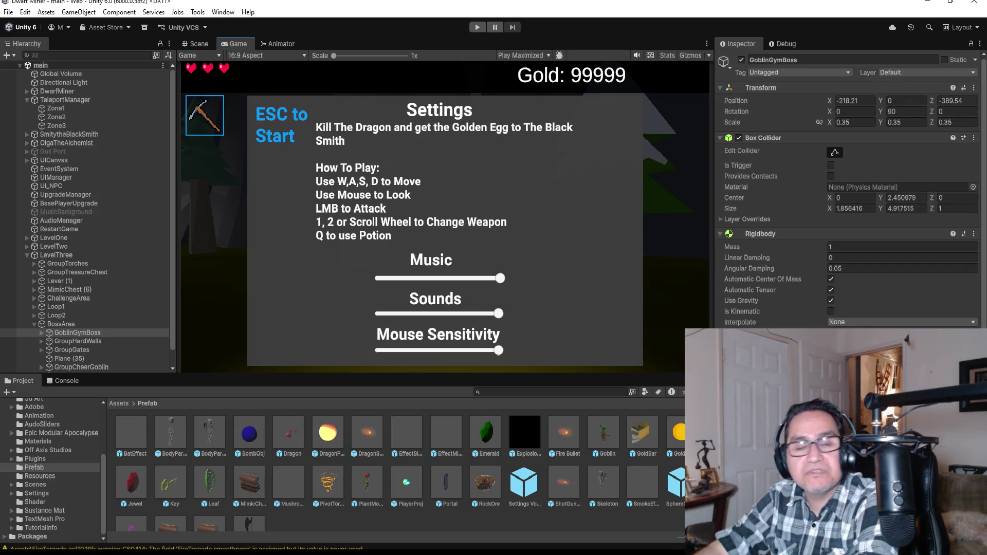
# - Save the current scene from the File menu
pyautogui.scroll(-5, 850, 189)
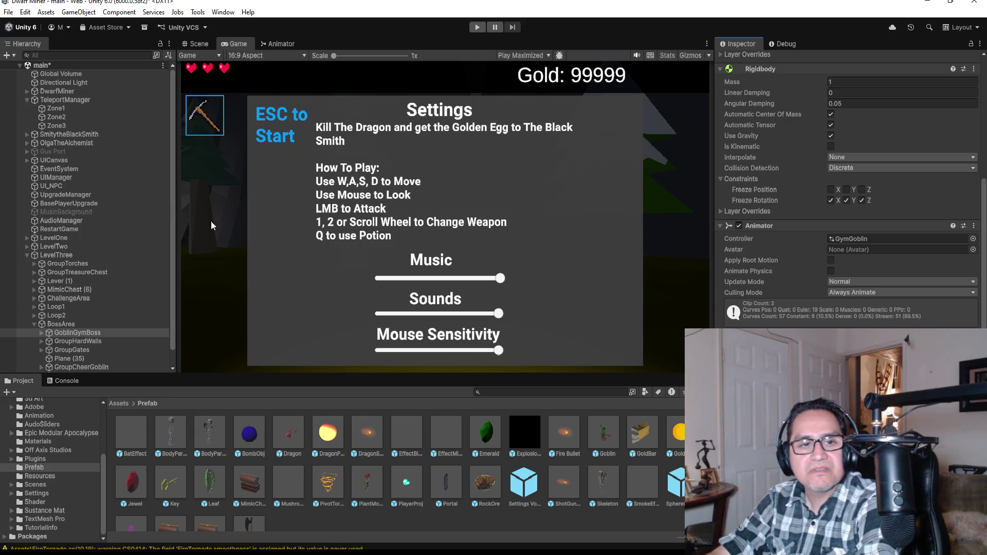
pyautogui.click(7, 13)
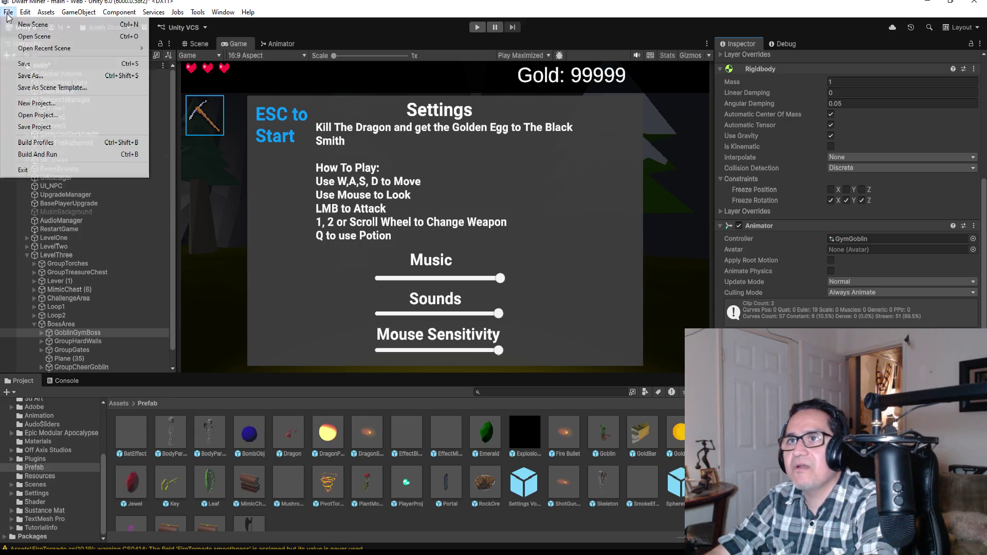
pyautogui.click(46, 63)
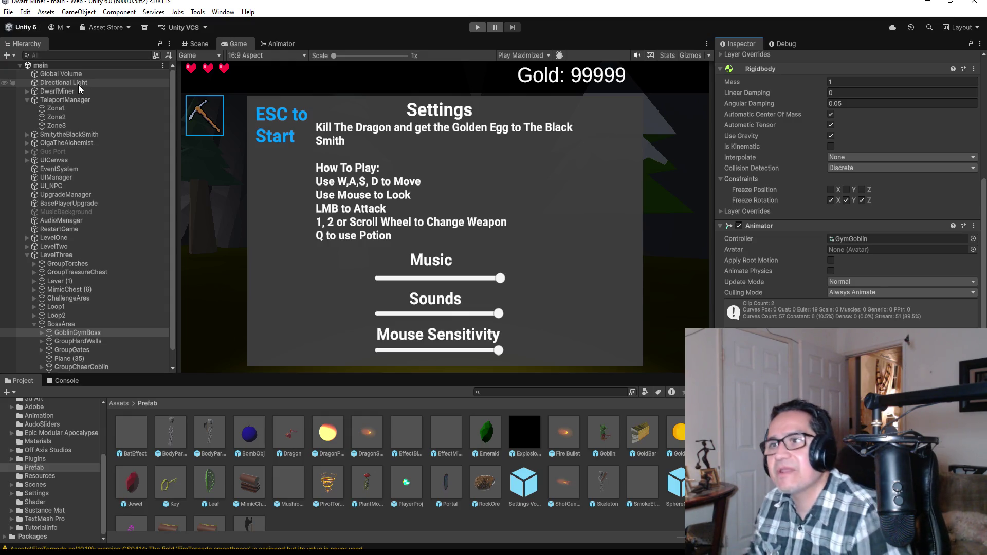
# - Switch from the Game view to the Scene view via the Window menu
pyautogui.scroll(-1, 118, 340)
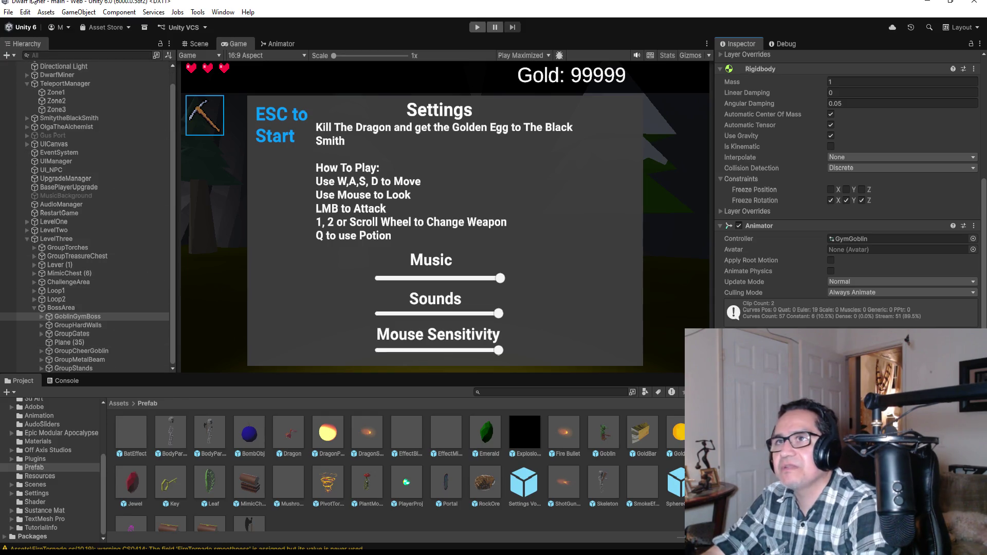
pyautogui.click(5, 13)
pyautogui.moveTo(25, 11)
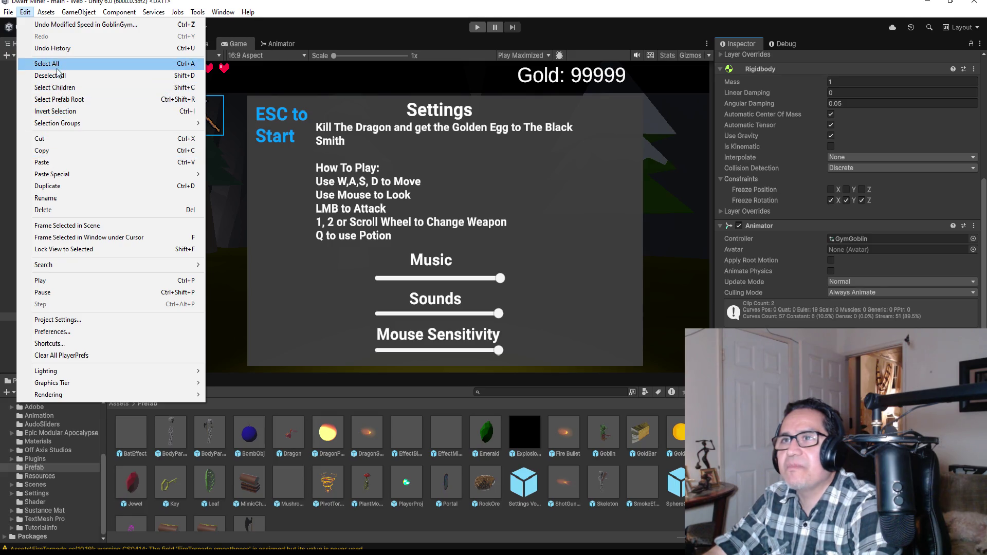
pyautogui.click(31, 63)
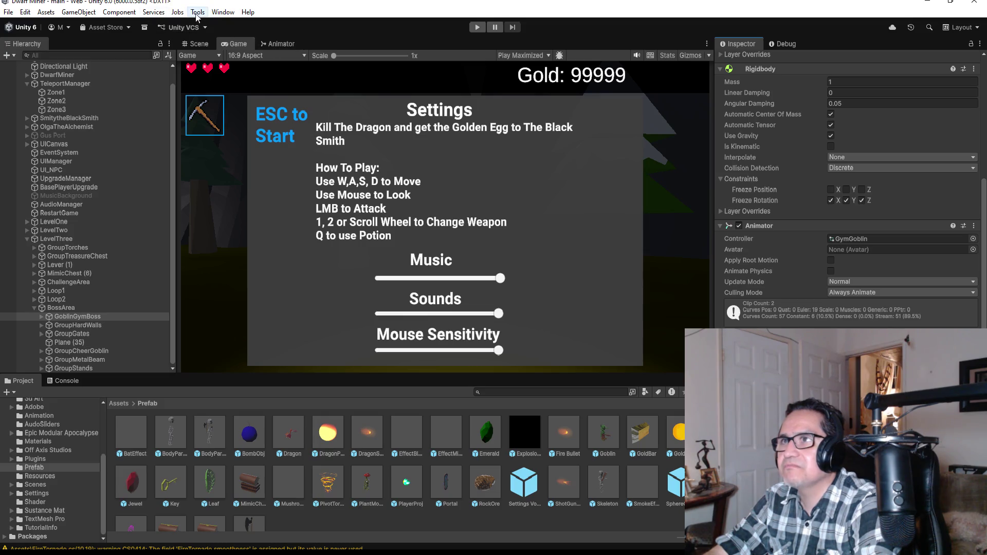
pyautogui.click(223, 12)
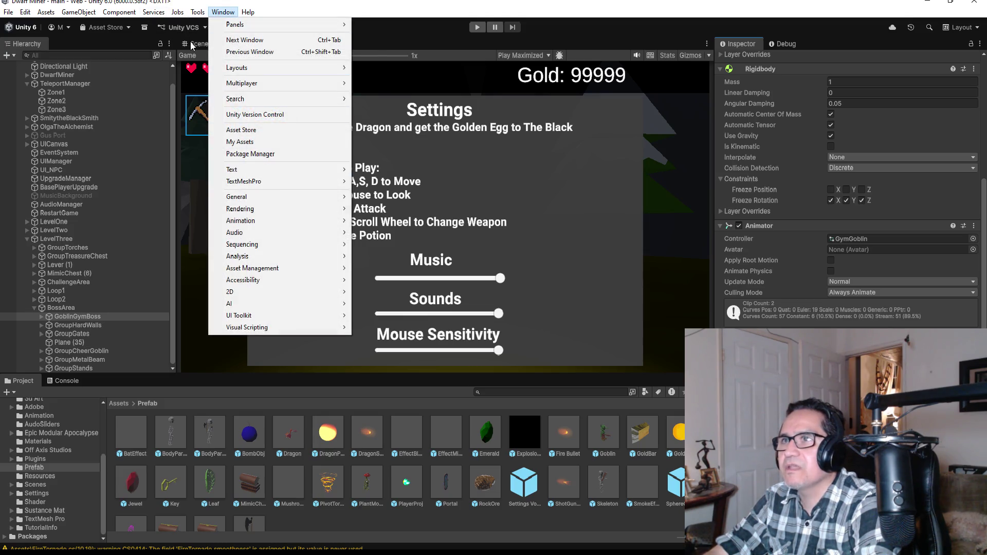
pyautogui.click(197, 47)
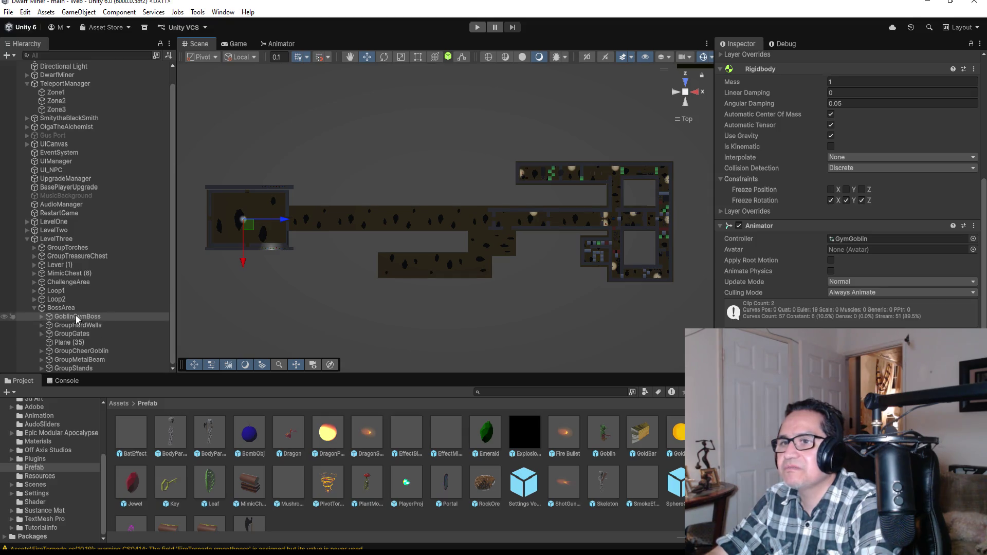
# - Frame GoblinGymBoss in the Scene view, snap to the Back view, and open the Animation window
pyautogui.doubleClick(77, 316)
pyautogui.moveTo(358, 237)
pyautogui.mouseDown()
pyautogui.moveTo(527, 313)
pyautogui.moveTo(676, 119)
pyautogui.mouseUp()
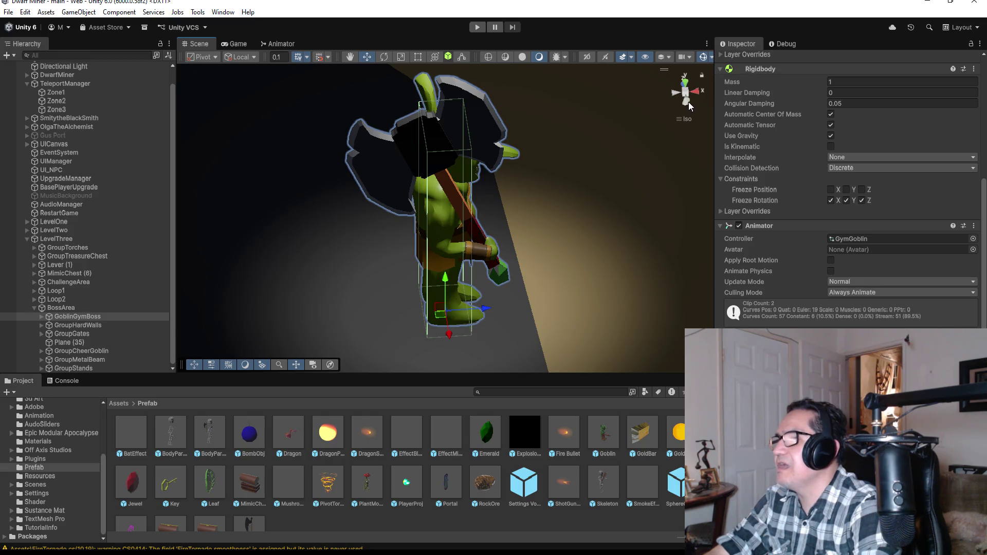
pyautogui.click(688, 104)
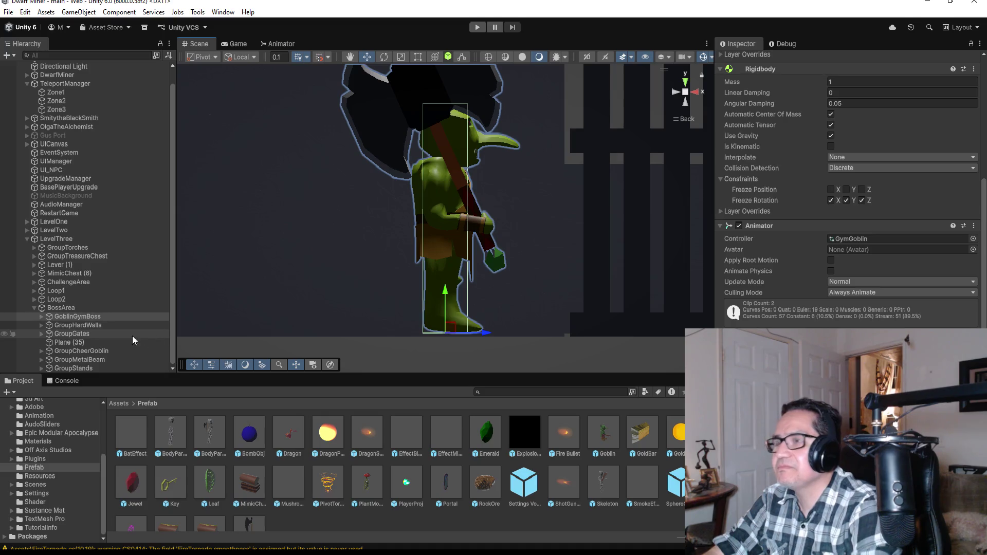
pyautogui.hotkey('ctrl', '6')
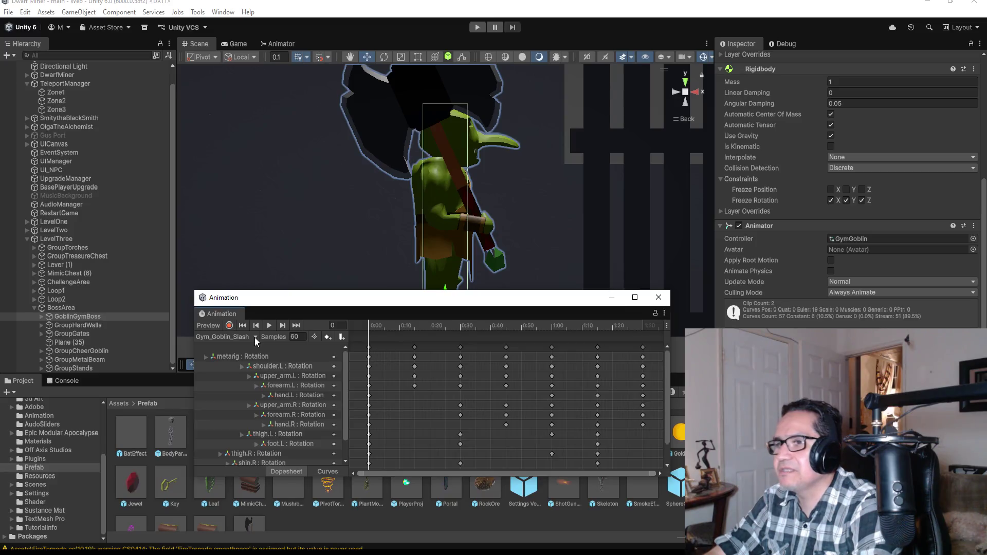
# - Create a new animation clip named Gym_Goblin_Run in the Assets/Animation folder
pyautogui.click(224, 337)
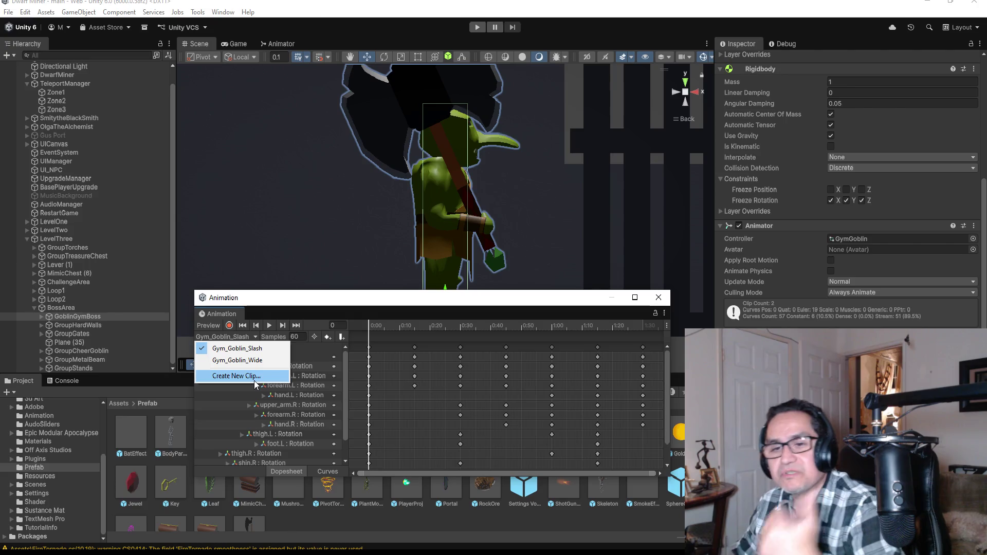
pyautogui.click(255, 378)
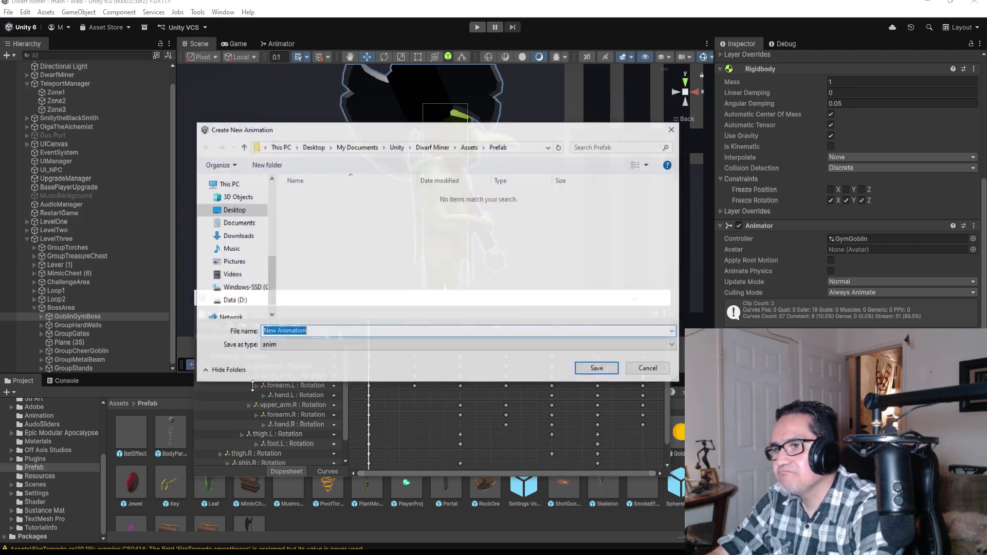
pyautogui.click(470, 148)
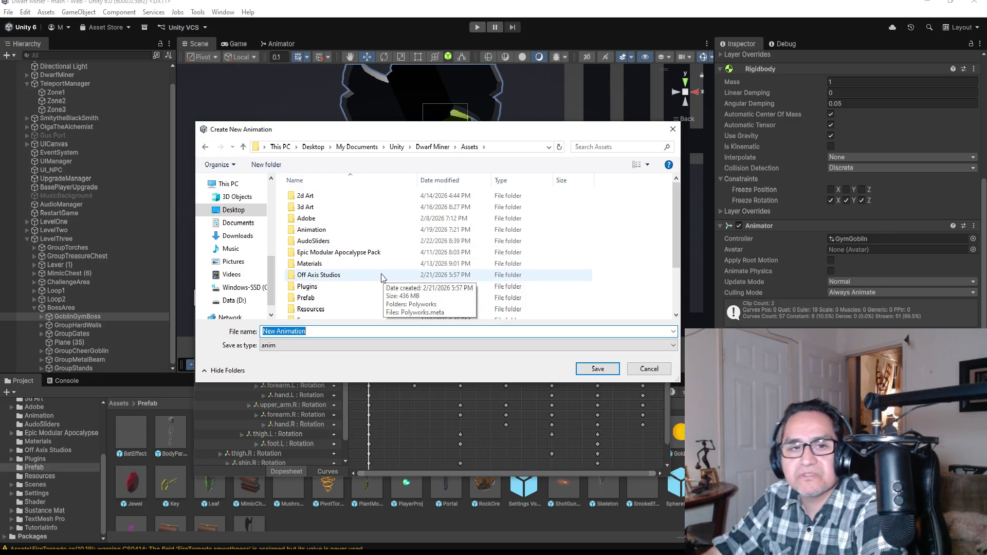
pyautogui.scroll(-2, 360, 267)
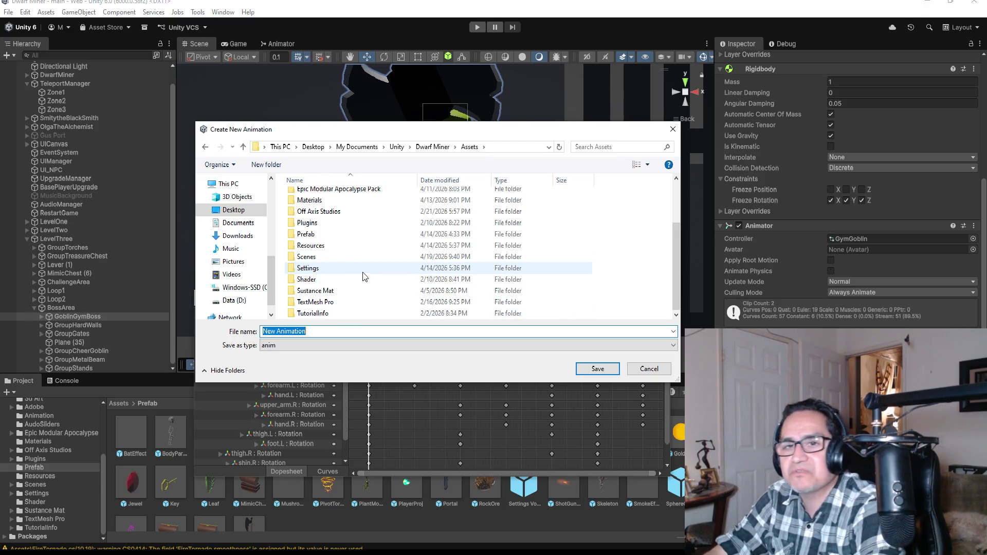
pyautogui.scroll(2, 334, 271)
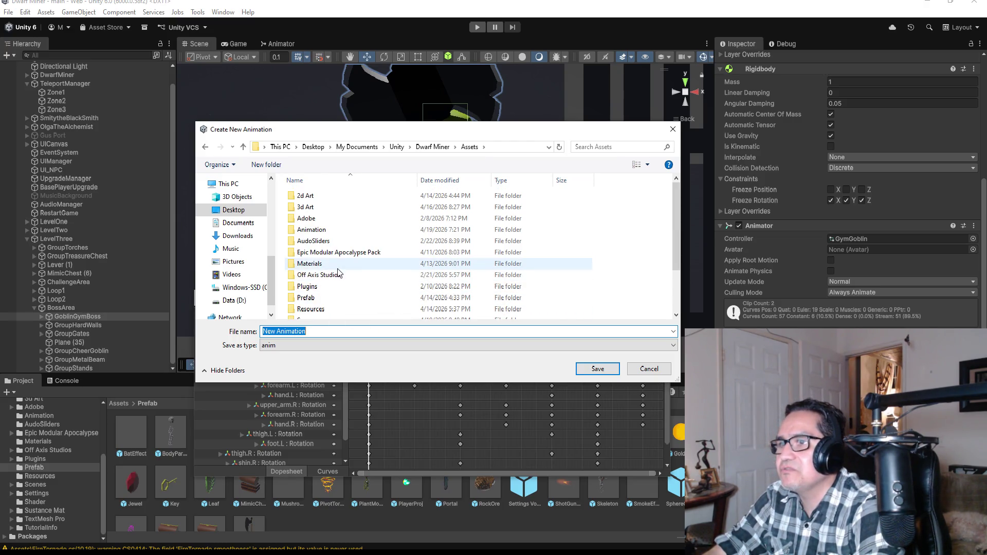
pyautogui.doubleClick(311, 230)
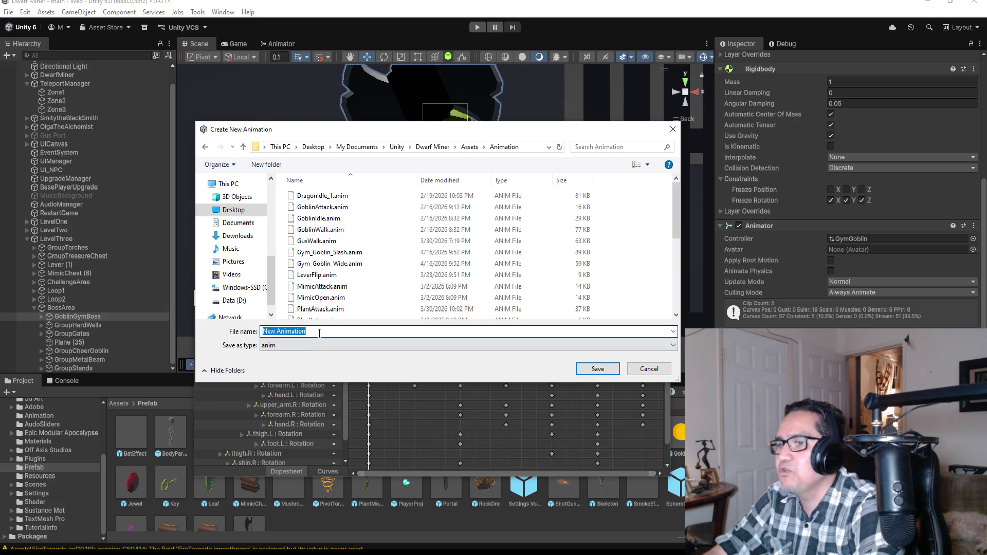
pyautogui.write('Gym')
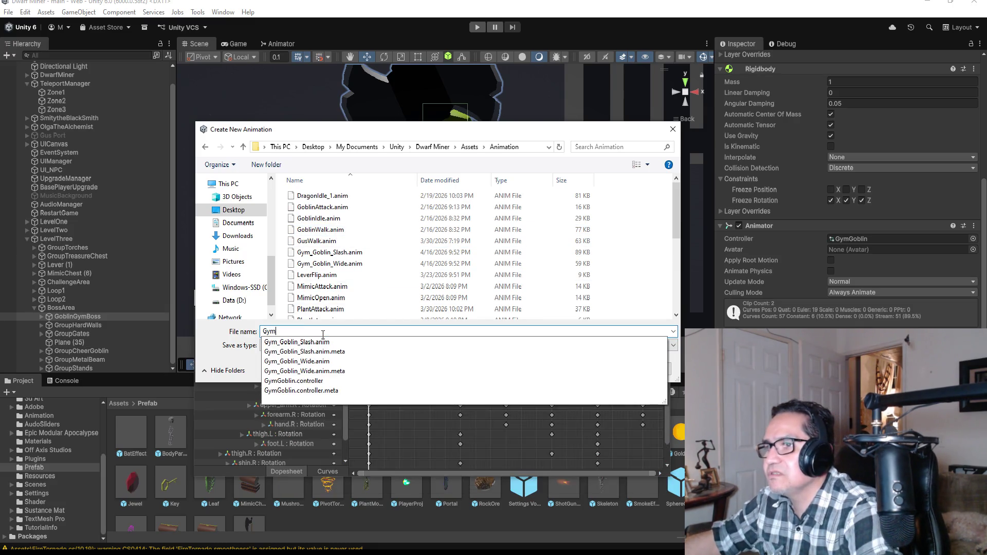
pyautogui.write('_Goblin')
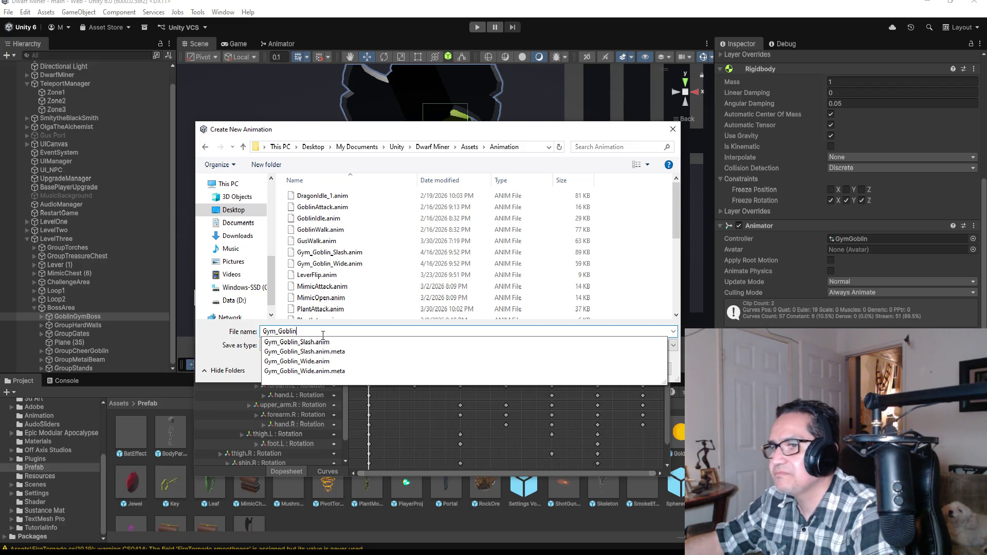
pyautogui.write('_Walk')
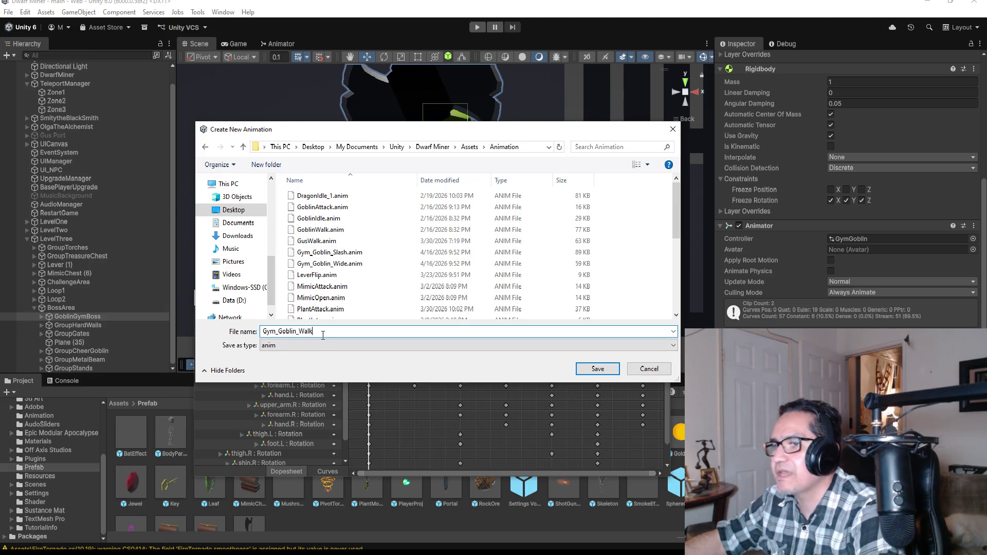
pyautogui.press('BackSpace')
pyautogui.press('BackSpace')
pyautogui.press('BackSpace')
pyautogui.press('BackSpace')
pyautogui.write('Run')
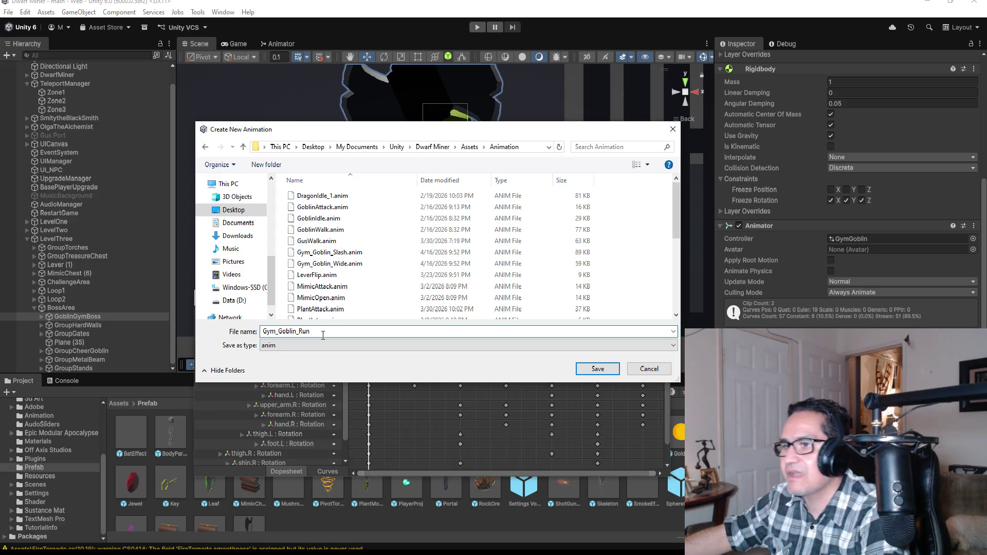
pyautogui.press('Return')
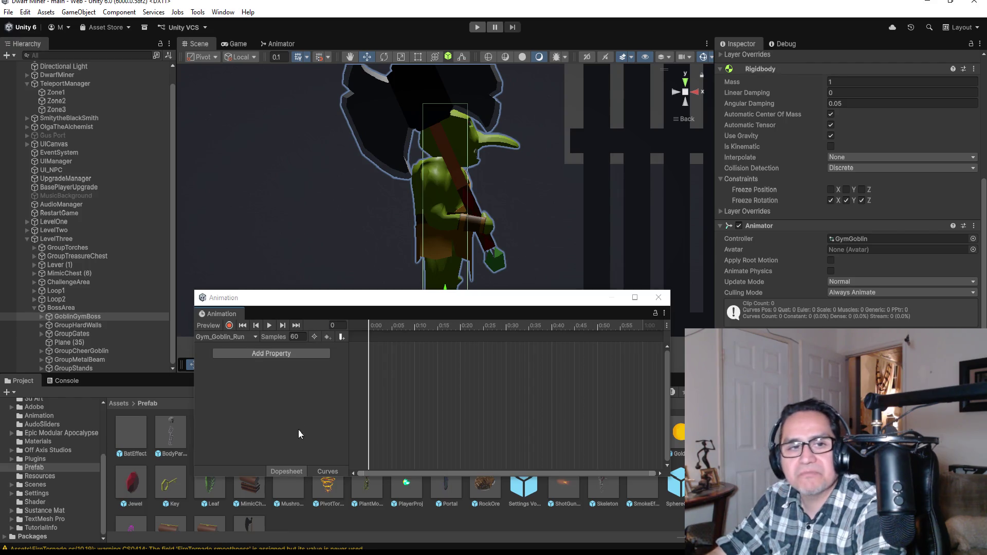
# - Add a metarig Transform Rotation property to the Gym_Goblin_Run clip
pyautogui.click(269, 354)
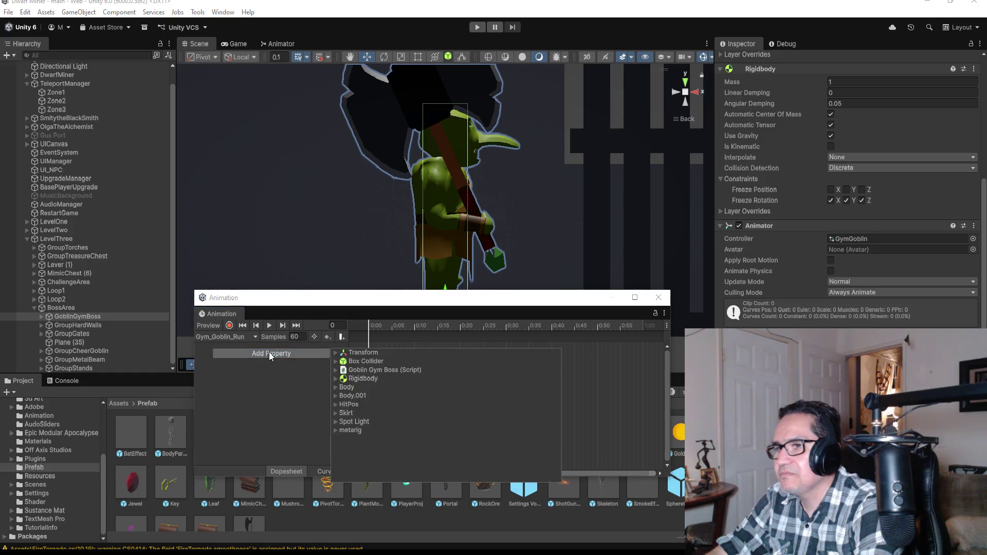
pyautogui.click(335, 353)
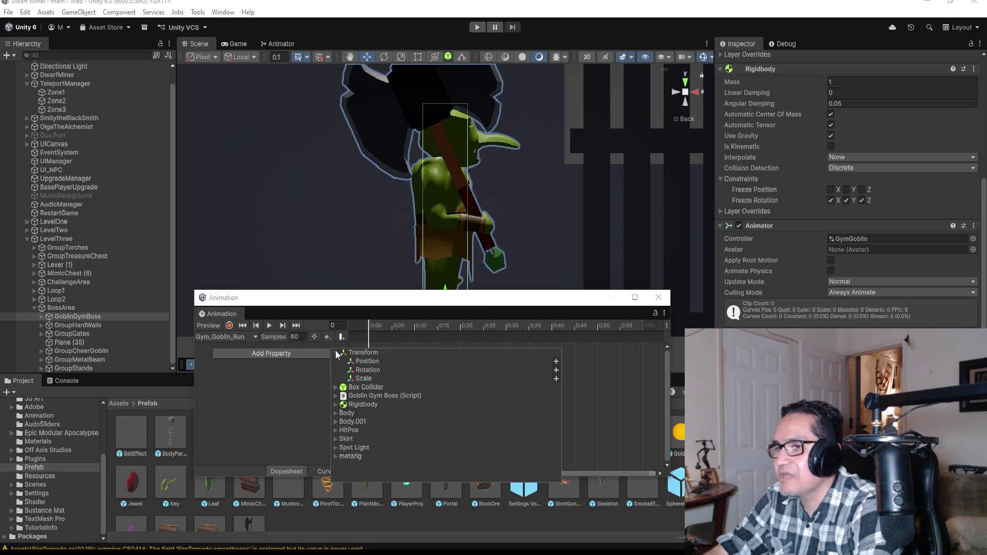
pyautogui.click(368, 363)
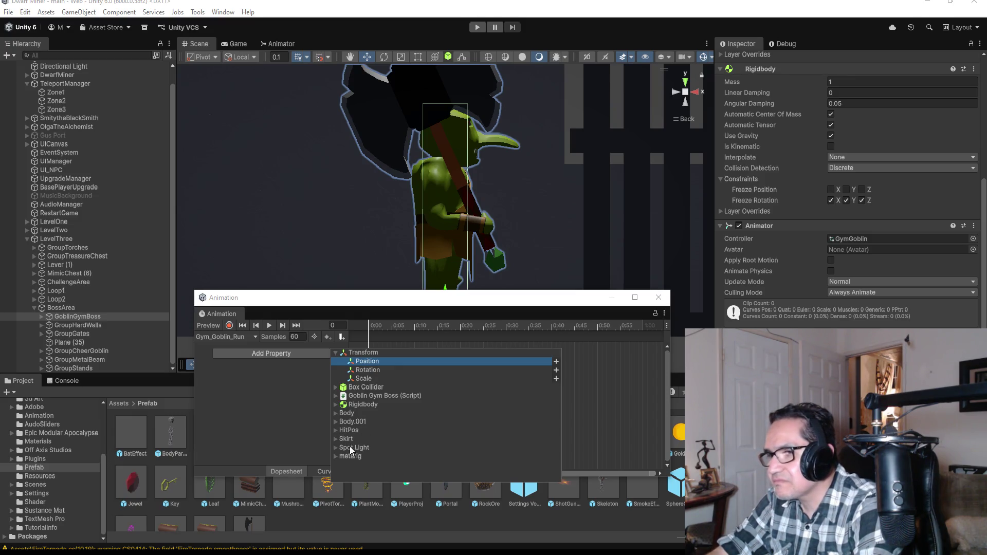
pyautogui.click(336, 457)
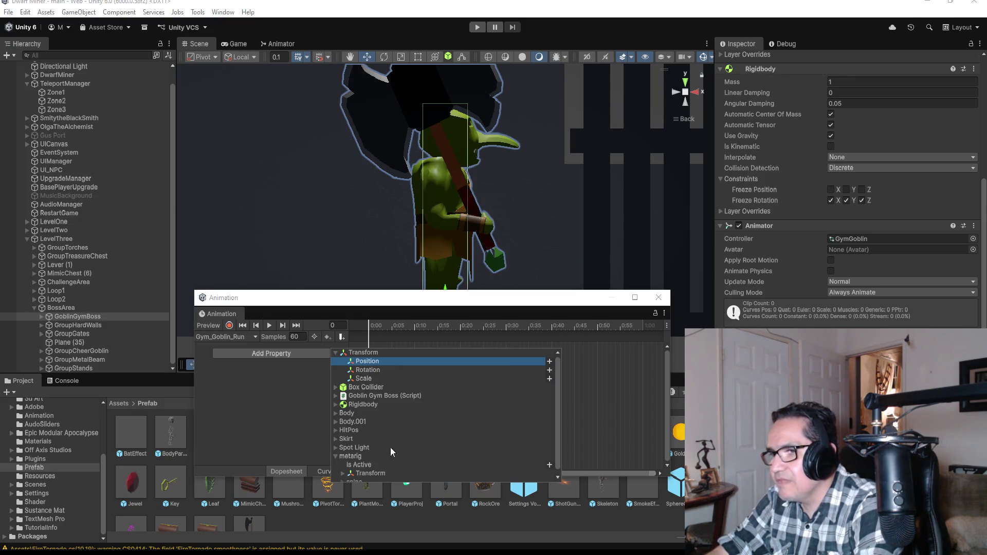
pyautogui.click(343, 469)
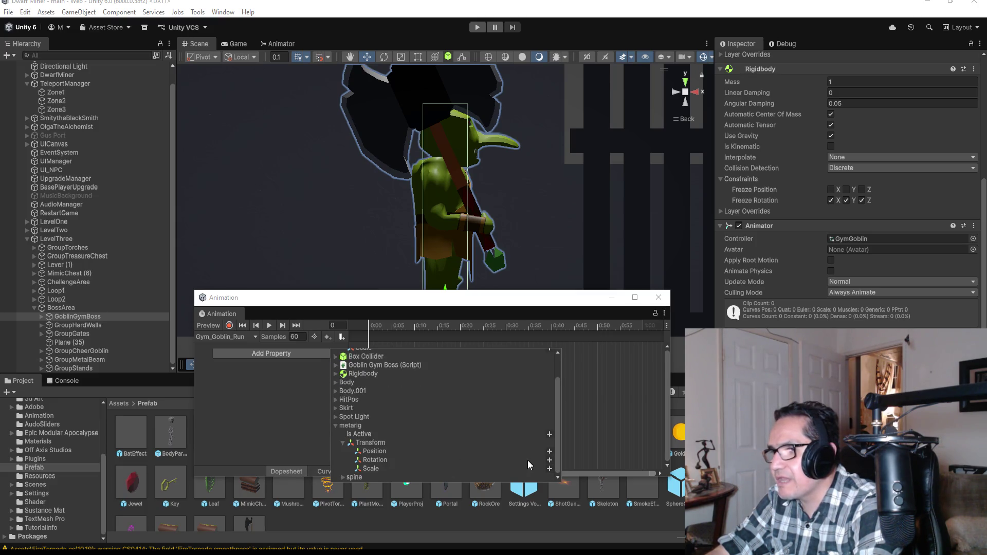
pyautogui.click(550, 460)
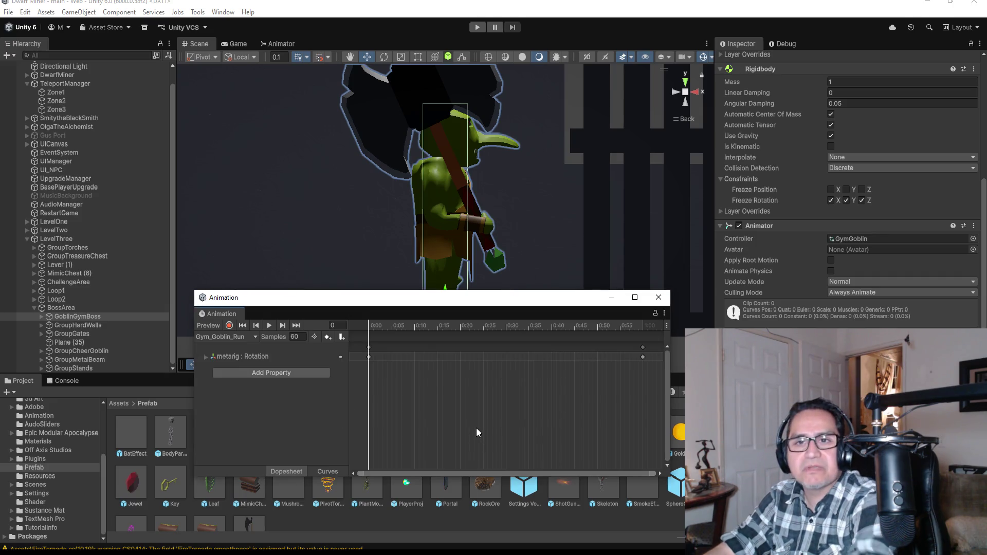
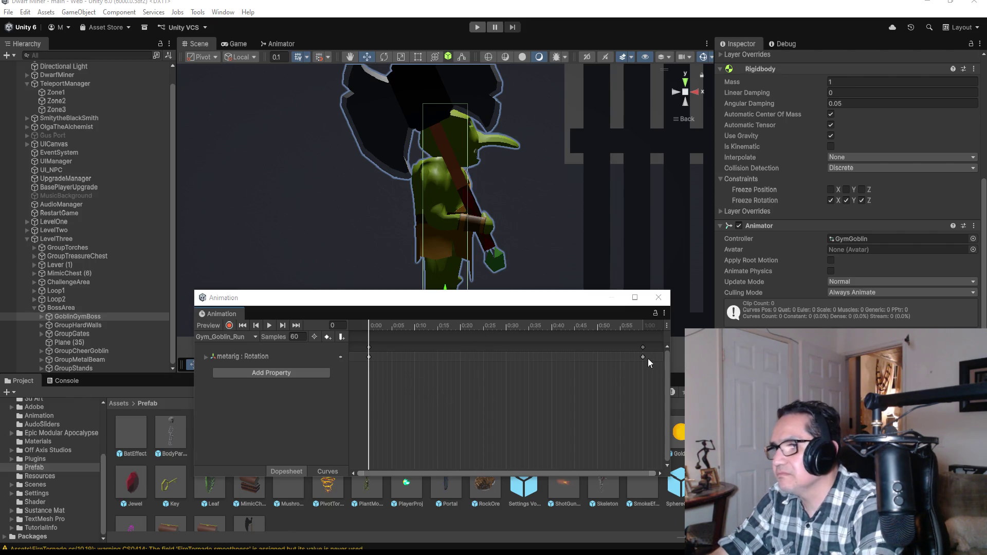
# - Move the clip's end keyframes from 1:00 to 0:15 and preview the last frame
pyautogui.moveTo(643, 346); pyautogui.dragTo(443, 350)
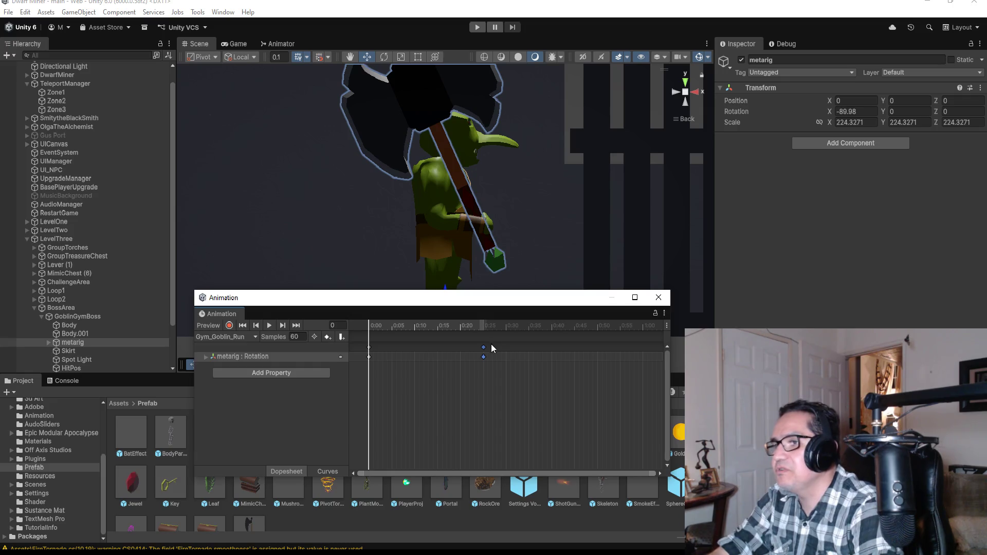
pyautogui.moveTo(437, 348); pyautogui.dragTo(438, 348)
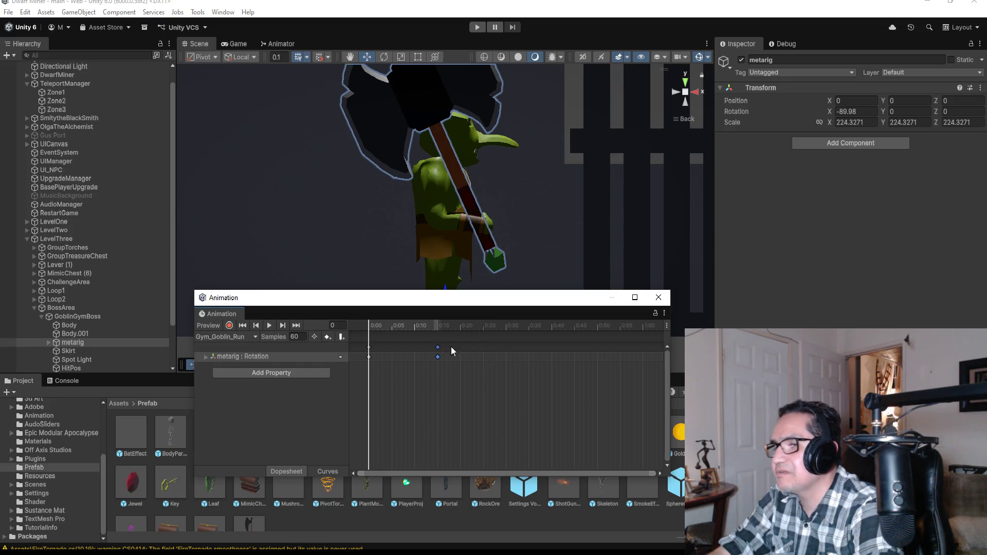
pyautogui.click(299, 324)
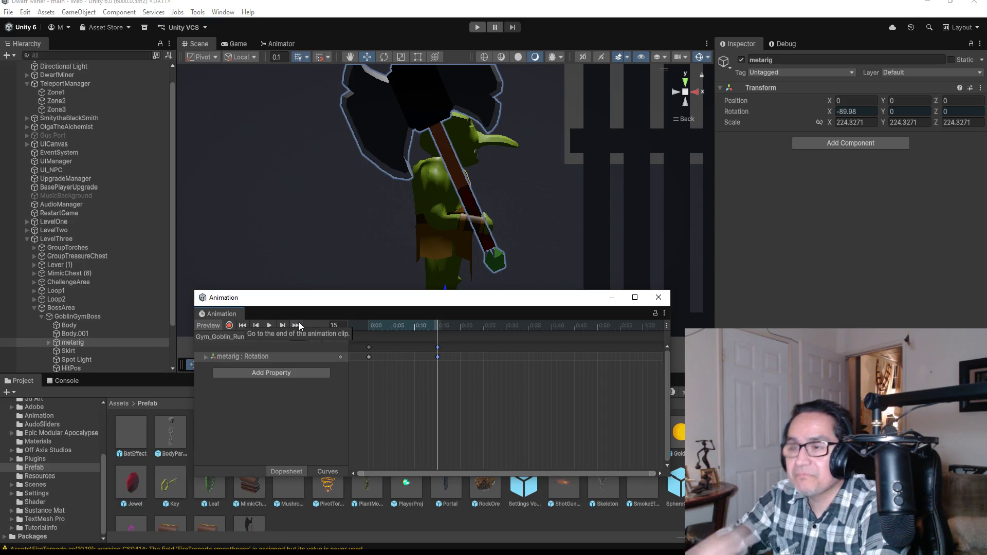
# - Expand metarig and spine in the Hierarchy to reveal the goblin's bones
pyautogui.scroll(-3, 462, 187)
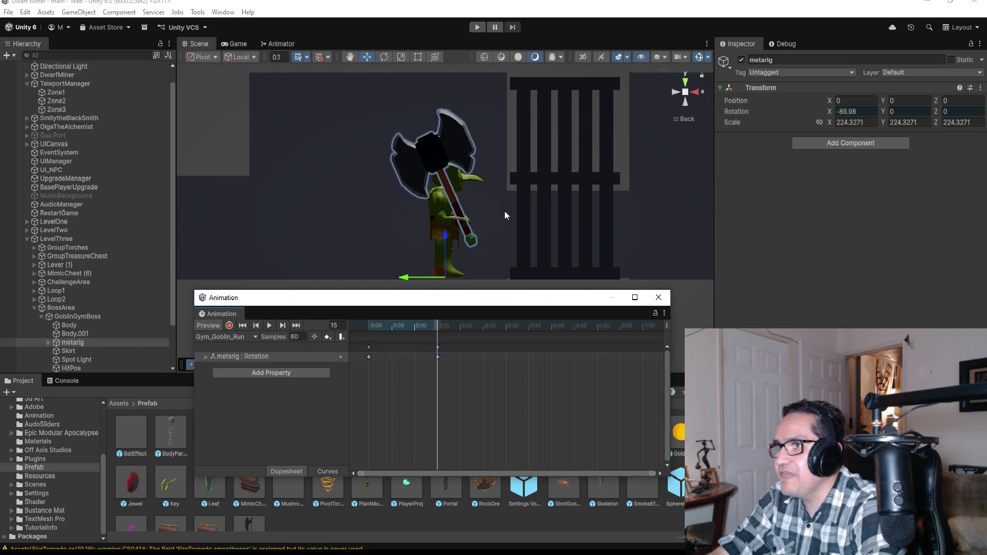
pyautogui.scroll(1, 515, 214)
pyautogui.scroll(-1, 524, 224)
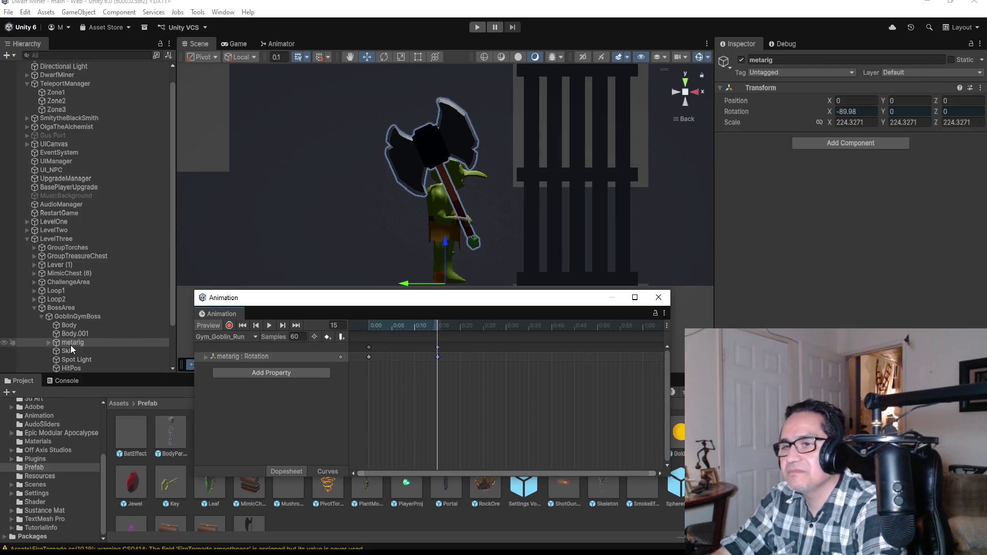
pyautogui.click(49, 344)
pyautogui.scroll(-3, 95, 338)
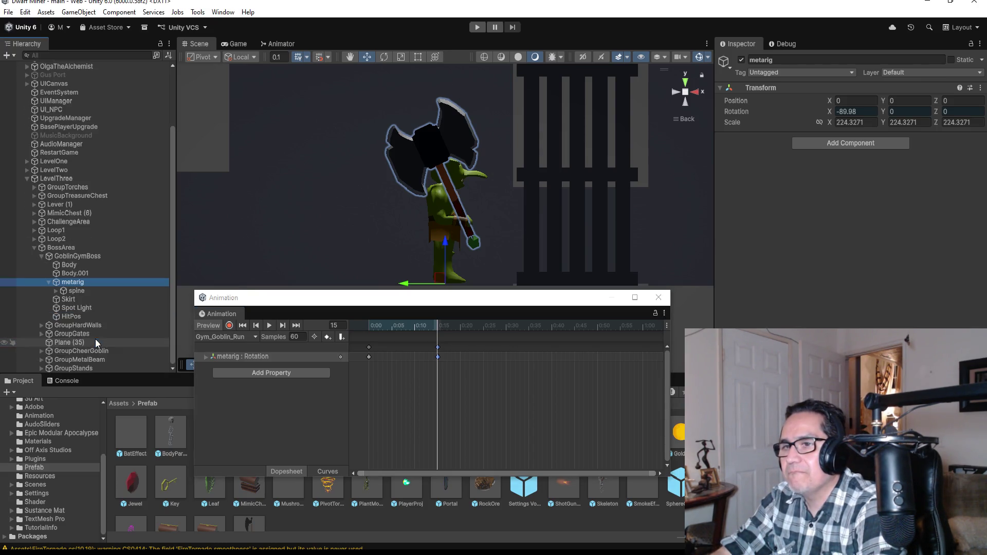
pyautogui.click(55, 291)
pyautogui.scroll(-2, 76, 302)
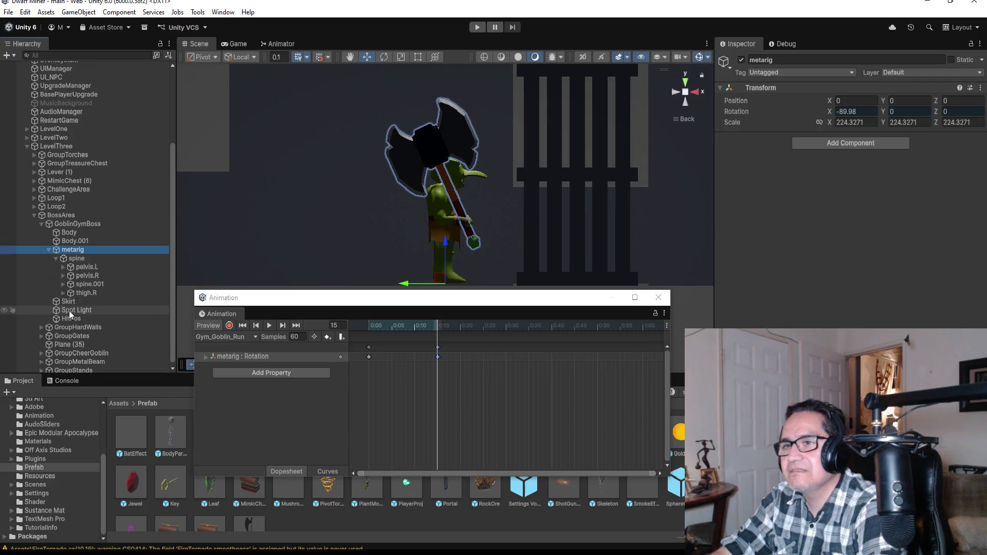
# - Turn on keyframe recording for the Gym_Goblin_Run clip
pyautogui.click(226, 329)
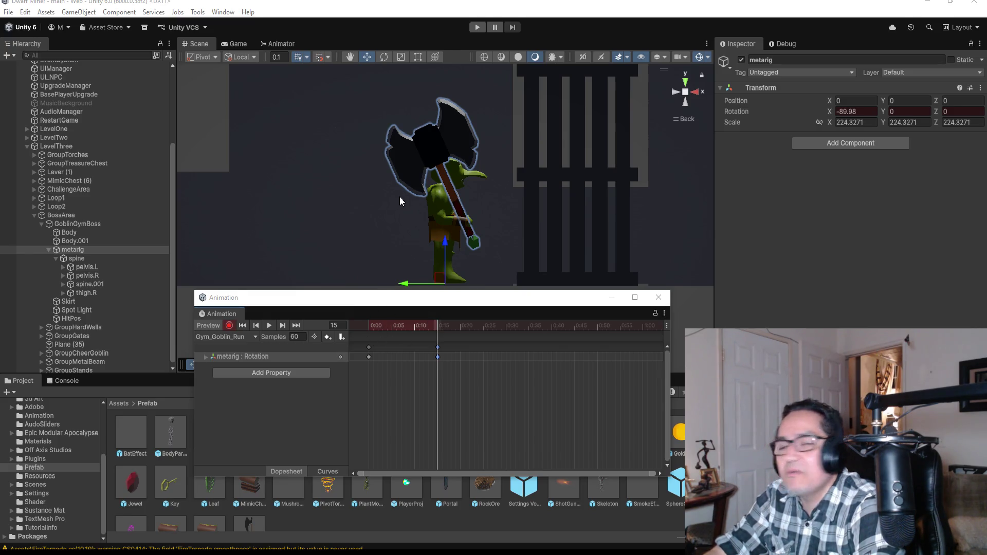
pyautogui.scroll(-2, 417, 195)
pyautogui.scroll(2, 430, 203)
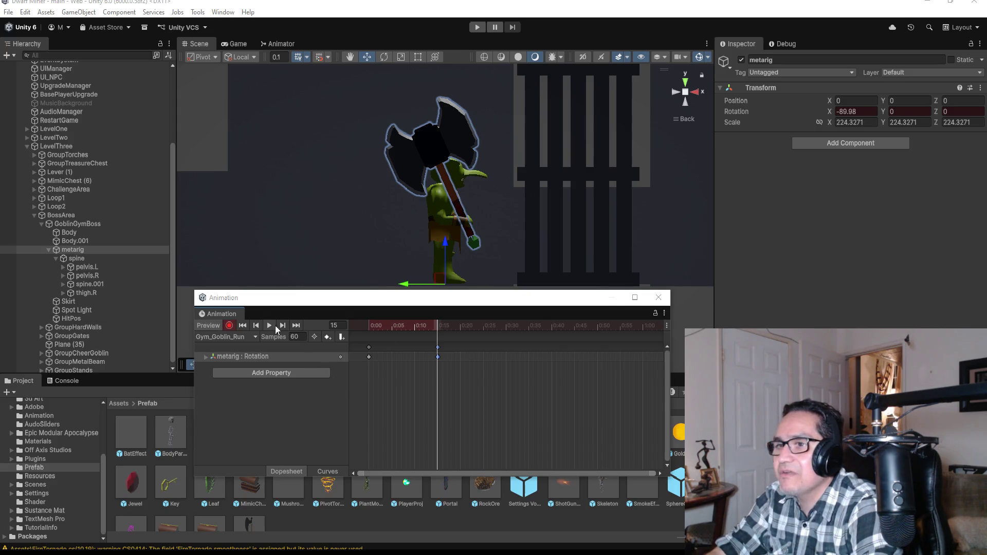
# - Expand spine.001, spine.002 and thigh.R, and select the right thigh bone
pyautogui.click(62, 284)
pyautogui.click(69, 293)
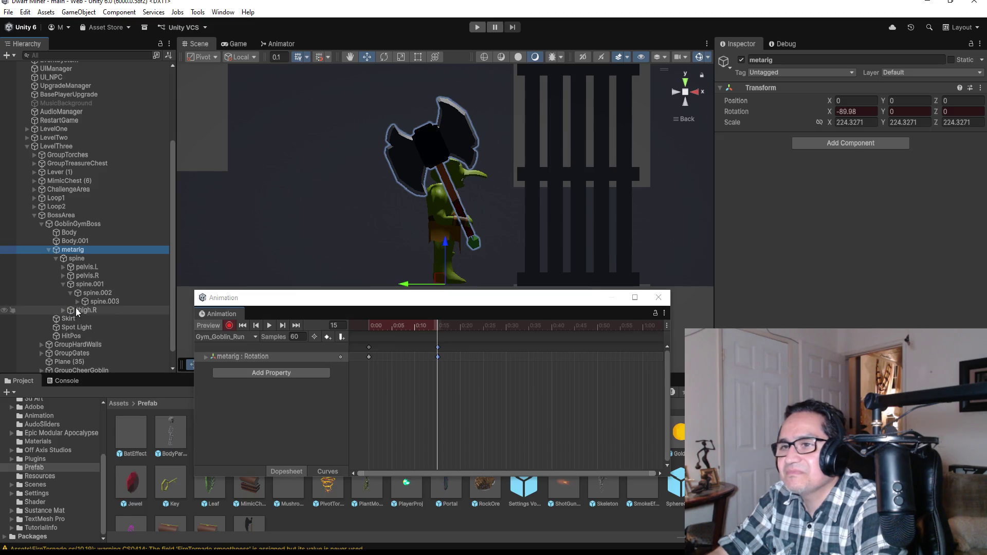
pyautogui.click(63, 310)
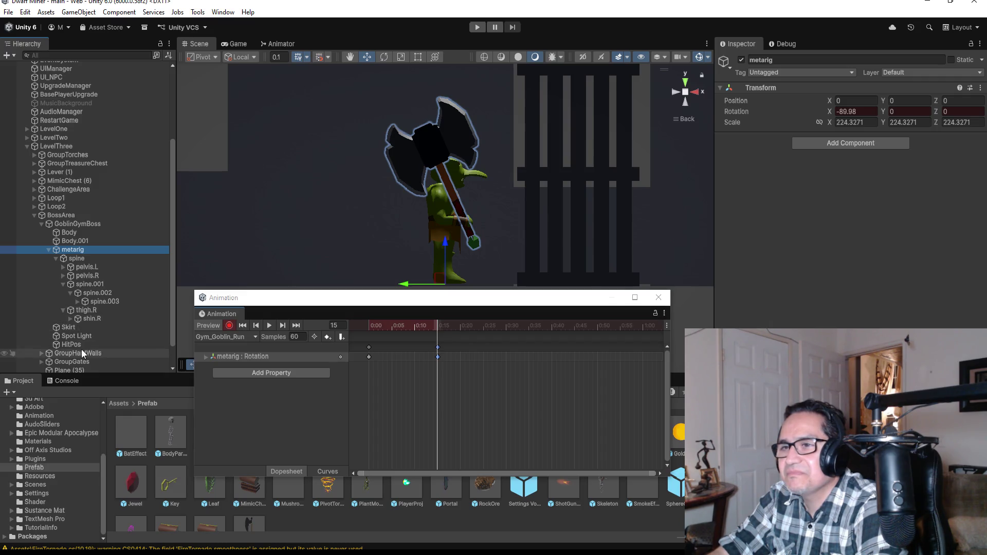
pyautogui.click(100, 311)
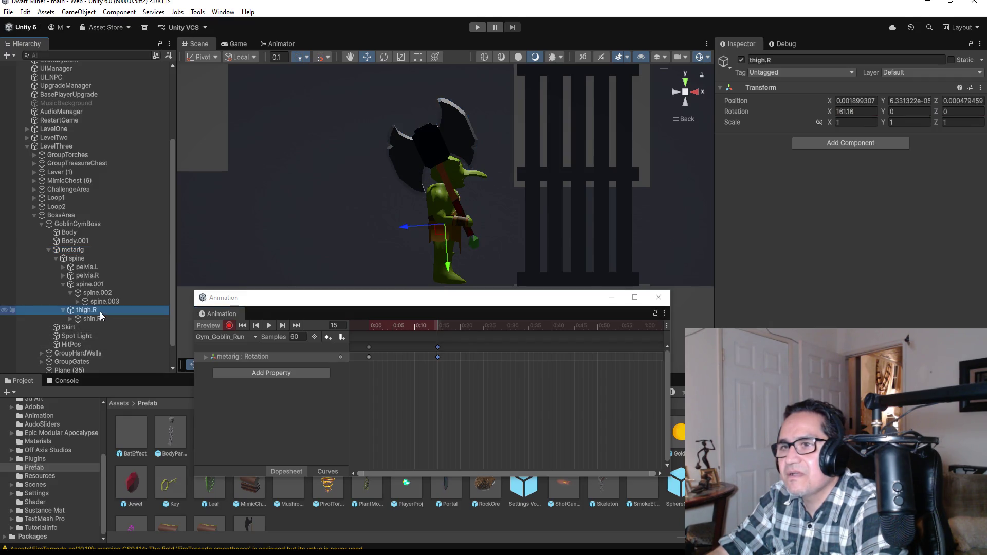
# - Collapse spine.001 and the thigh.R leg chain, and orbit around the goblin
pyautogui.scroll(-3, 107, 266)
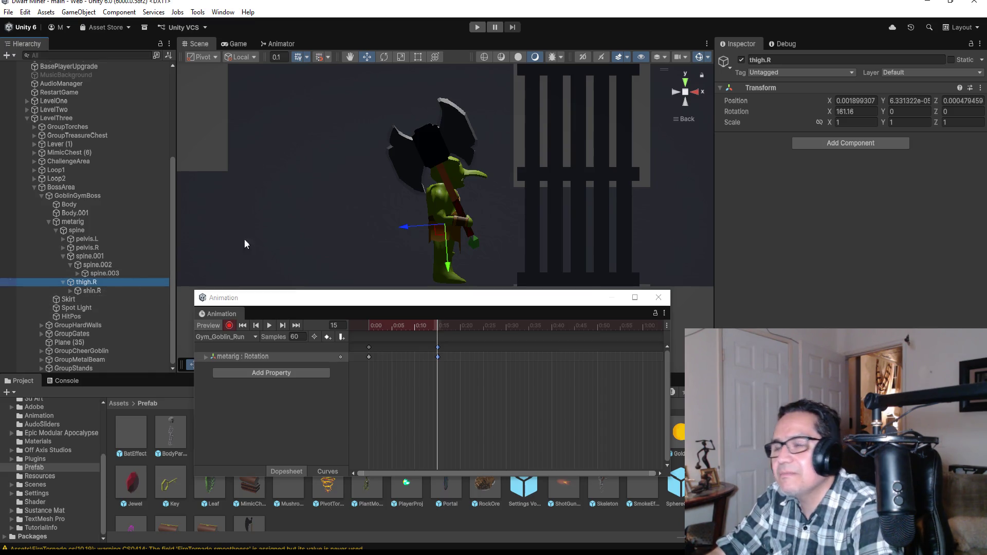
pyautogui.click(70, 290)
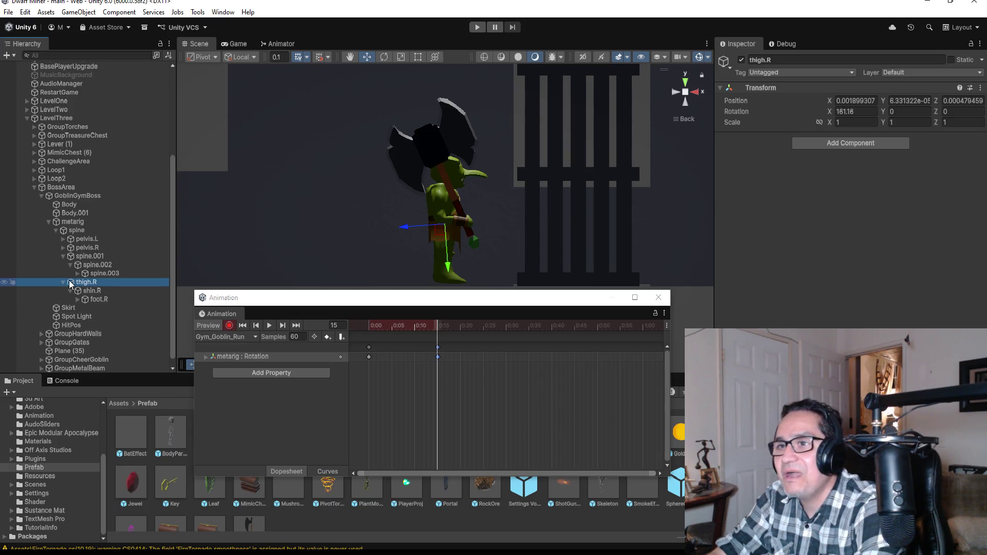
pyautogui.click(63, 256)
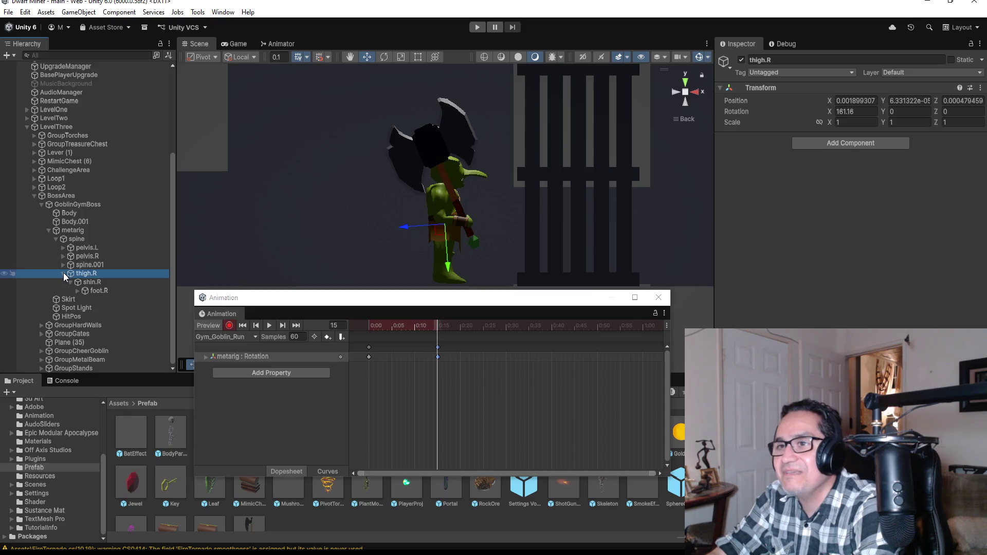
pyautogui.click(63, 273)
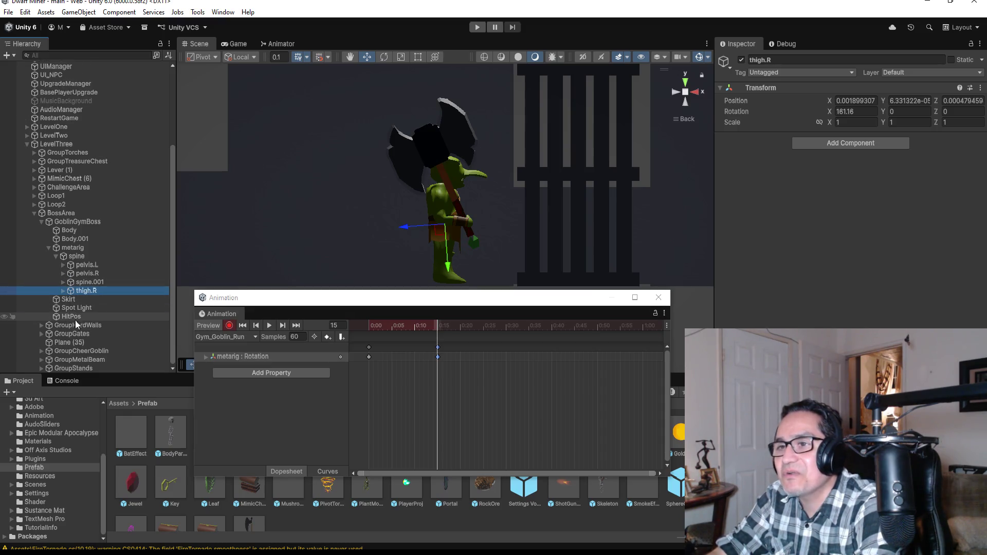
pyautogui.scroll(5, 570, 233)
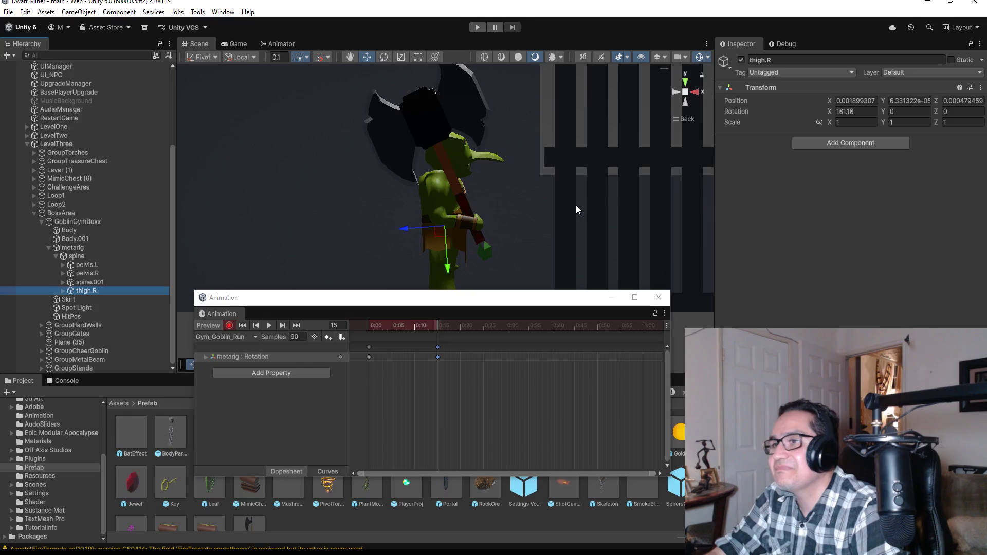
pyautogui.moveTo(576, 205)
pyautogui.mouseDown()
pyautogui.moveTo(462, 216)
pyautogui.moveTo(565, 226)
pyautogui.moveTo(225, 269)
pyautogui.mouseUp()
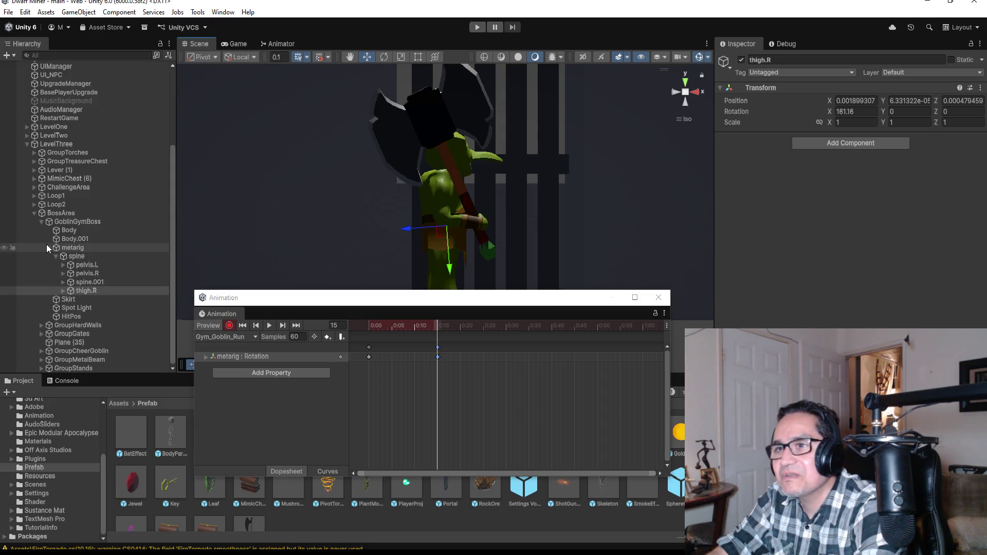
pyautogui.scroll(3, 46, 245)
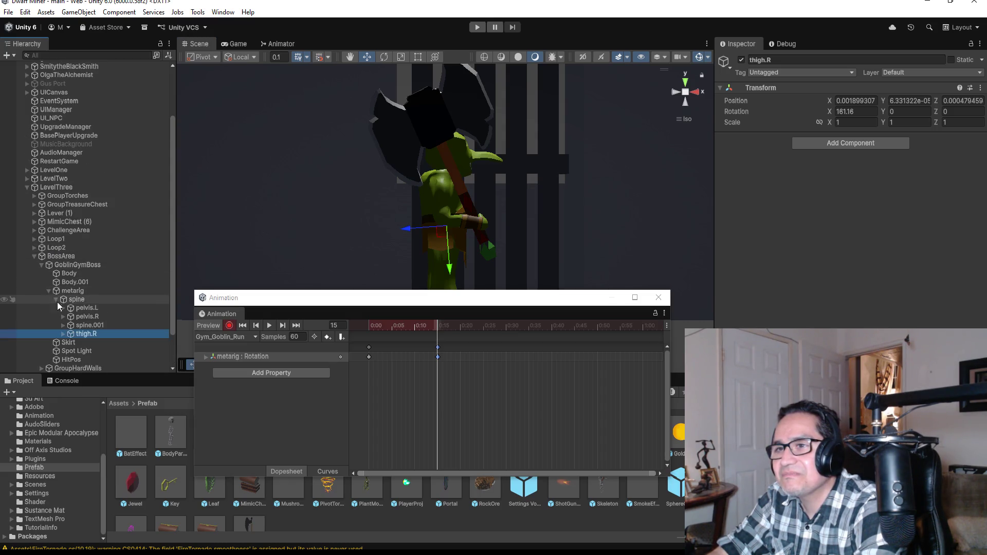
# - Expand spine, spine.001 and spine.003, then reparent thigh.L under spine beside thigh.R
pyautogui.click(57, 300)
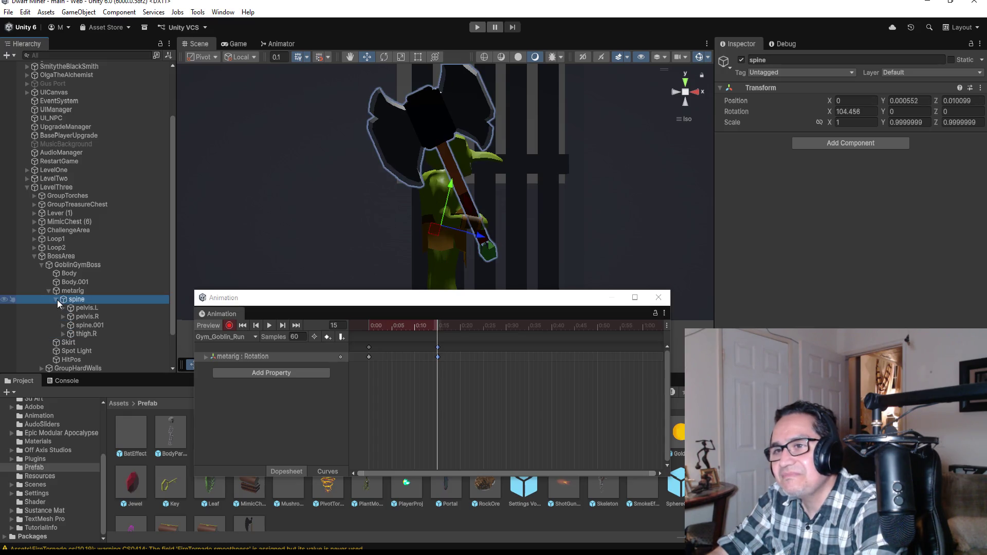
pyautogui.click(56, 299)
pyautogui.click(56, 299)
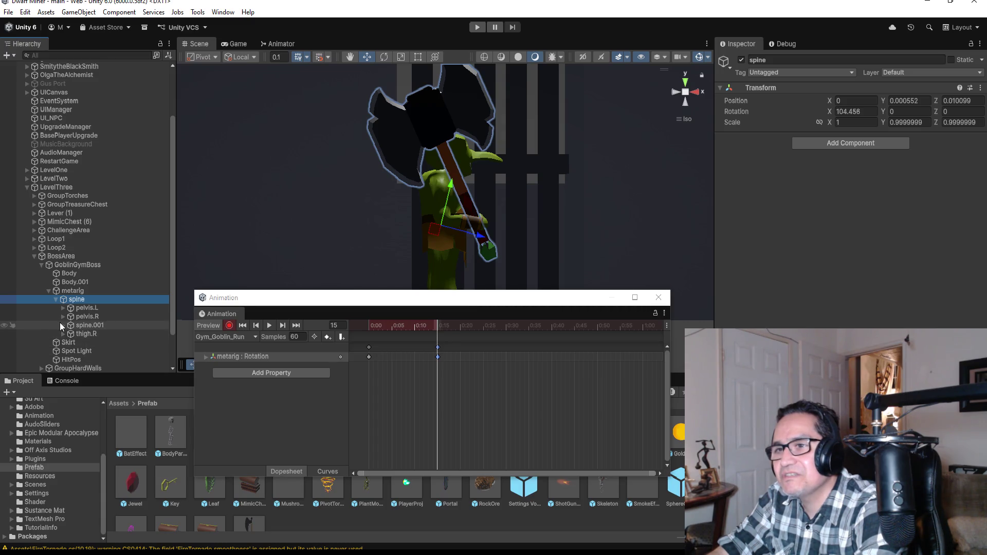
pyautogui.click(63, 324)
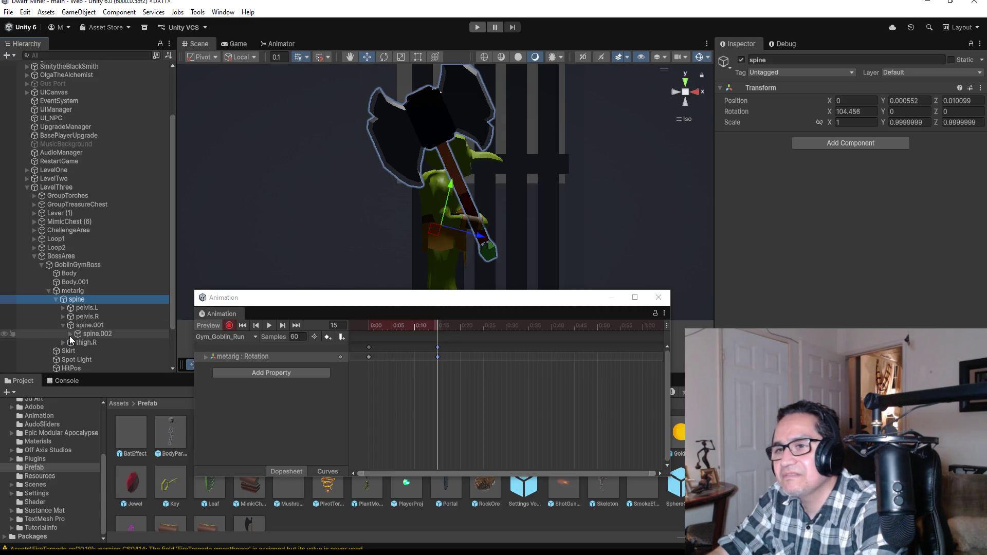
pyautogui.click(78, 343)
pyautogui.scroll(-4, 114, 336)
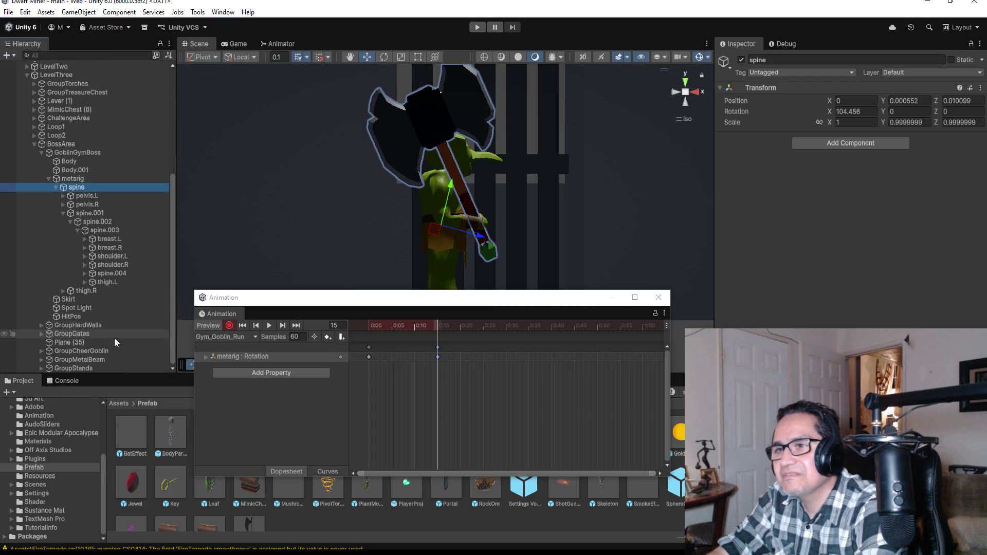
pyautogui.click(108, 283)
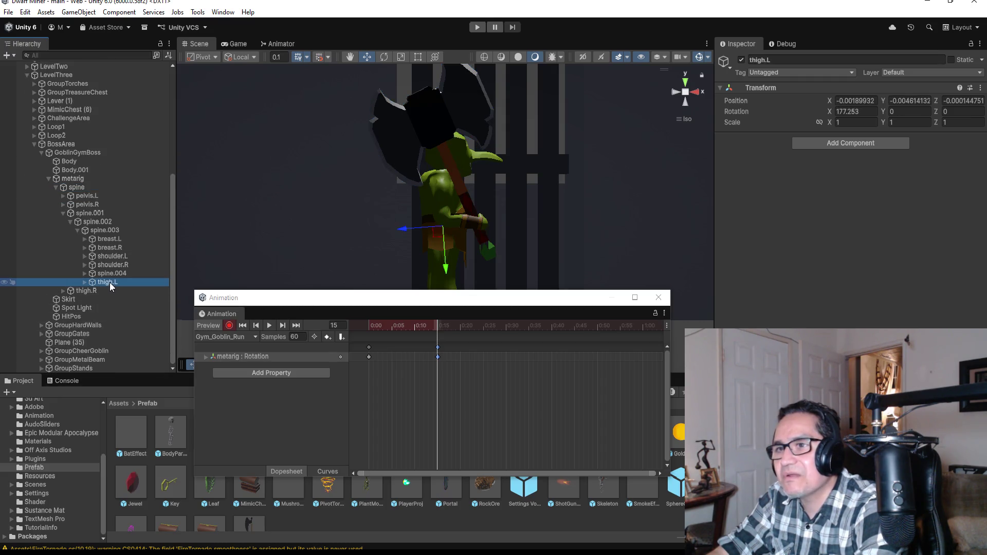
pyautogui.moveTo(110, 282); pyautogui.dragTo(105, 300)
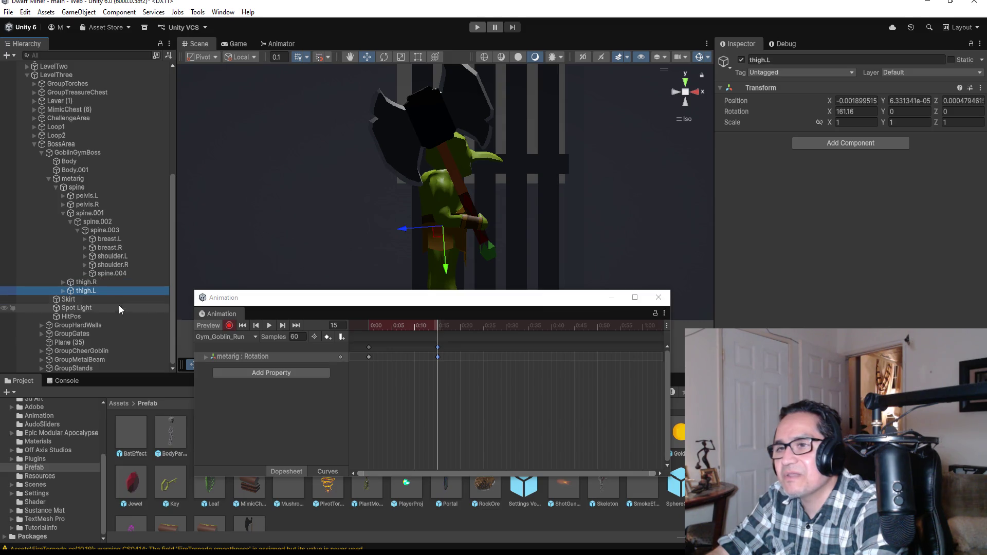
pyautogui.click(96, 282)
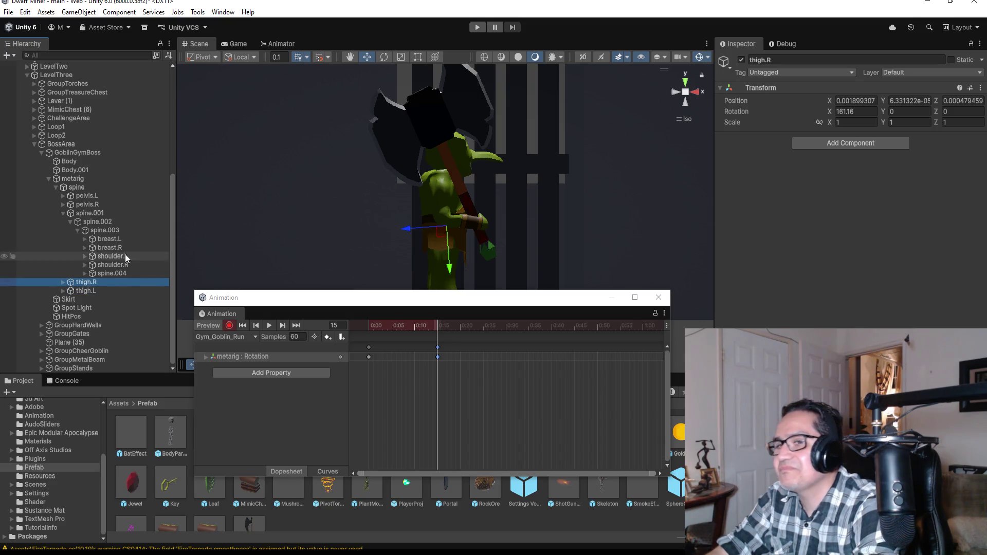
# - Rotate the right thigh bone thigh.R to key a leg pose at frame 15
pyautogui.click(64, 282)
pyautogui.click(87, 291)
pyautogui.doubleClick(86, 283)
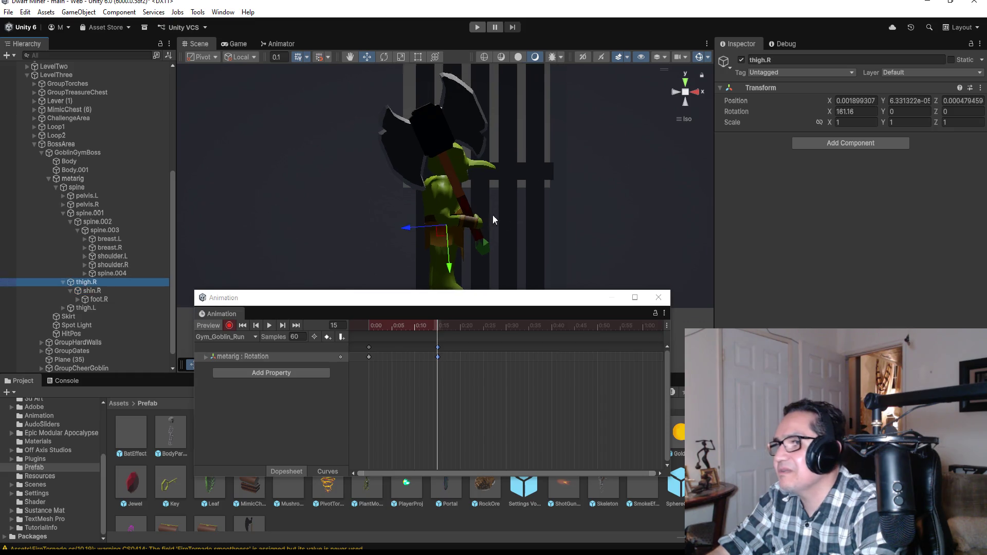
pyautogui.click(386, 57)
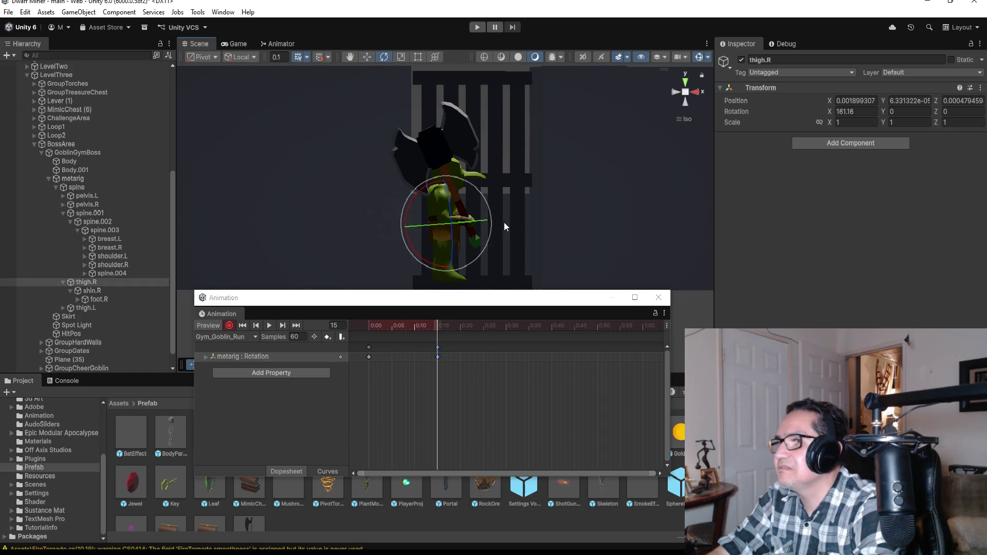
pyautogui.scroll(-2, 502, 221)
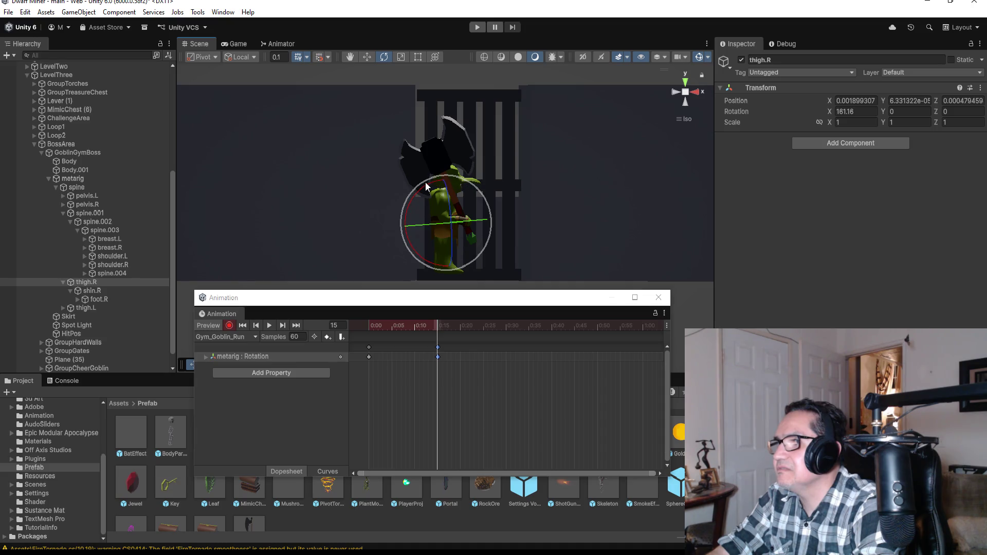
pyautogui.moveTo(425, 186)
pyautogui.mouseDown()
pyautogui.moveTo(481, 182)
pyautogui.moveTo(505, 194)
pyautogui.moveTo(447, 202)
pyautogui.moveTo(519, 211)
pyautogui.mouseUp()
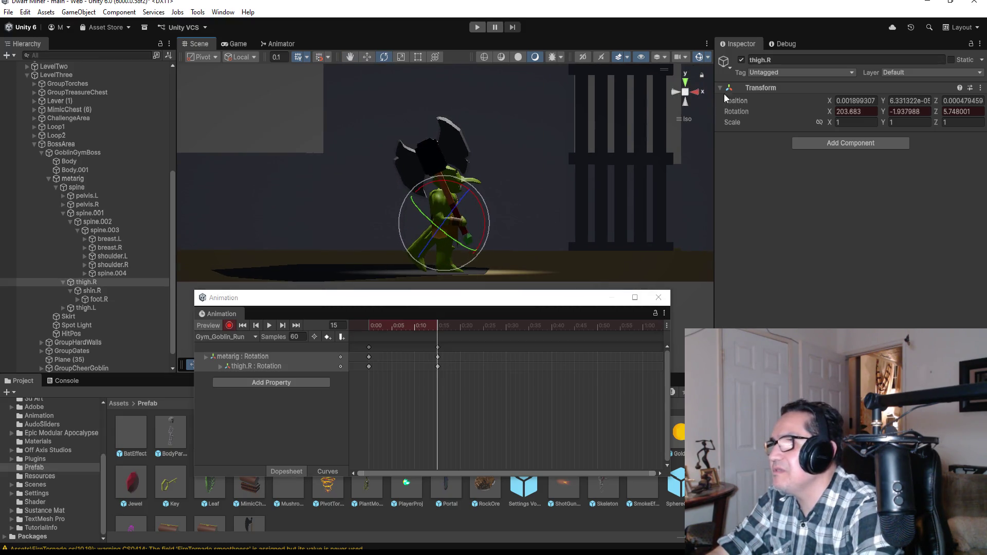
# - From a back view, bend shin.R to about 50 degrees on X
pyautogui.click(675, 92)
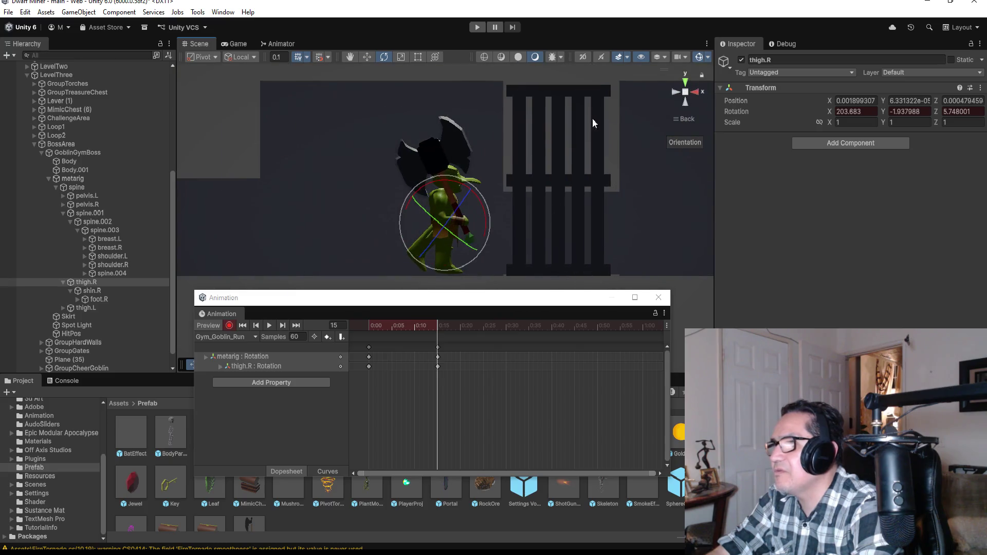
pyautogui.click(75, 291)
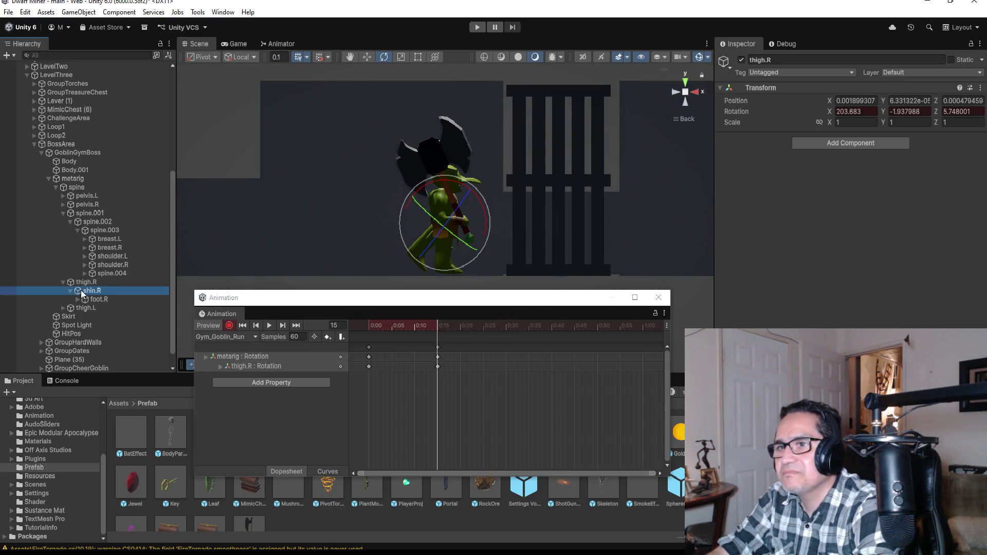
pyautogui.moveTo(449, 204)
pyautogui.mouseDown()
pyautogui.moveTo(486, 208)
pyautogui.moveTo(501, 223)
pyautogui.mouseUp()
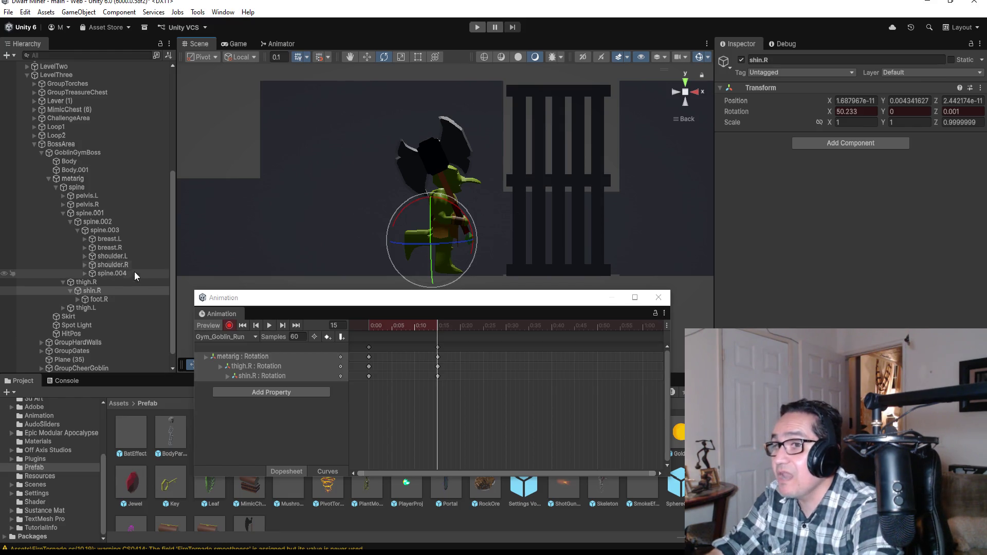
pyautogui.click(86, 310)
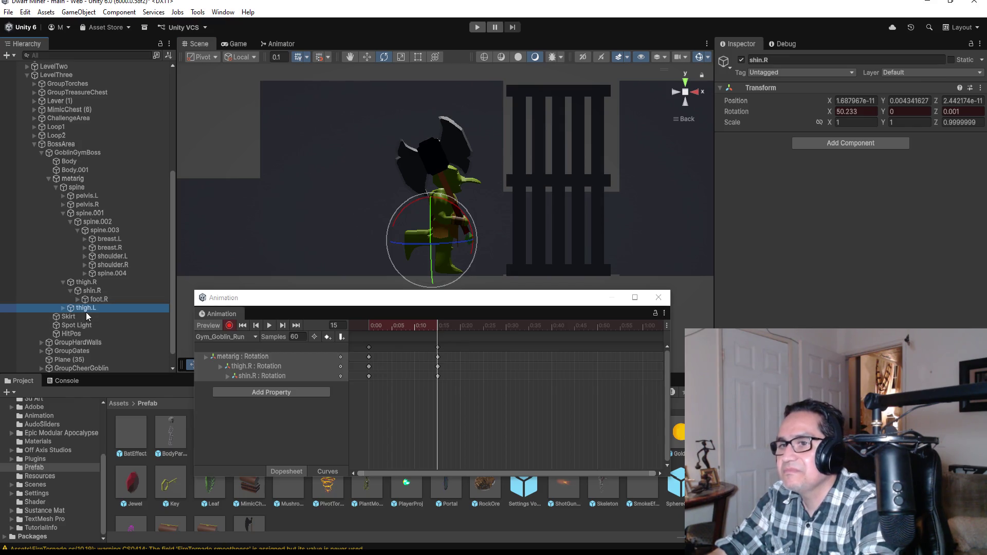
# - Swing the left thigh thigh.L back to about 132 degrees
pyautogui.click(62, 308)
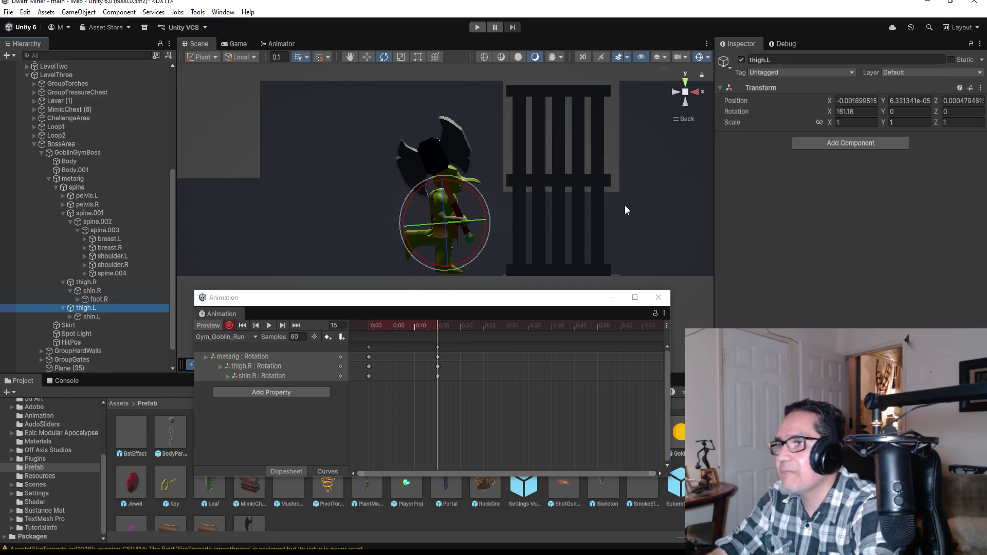
pyautogui.scroll(1, 527, 205)
pyautogui.scroll(1, 526, 205)
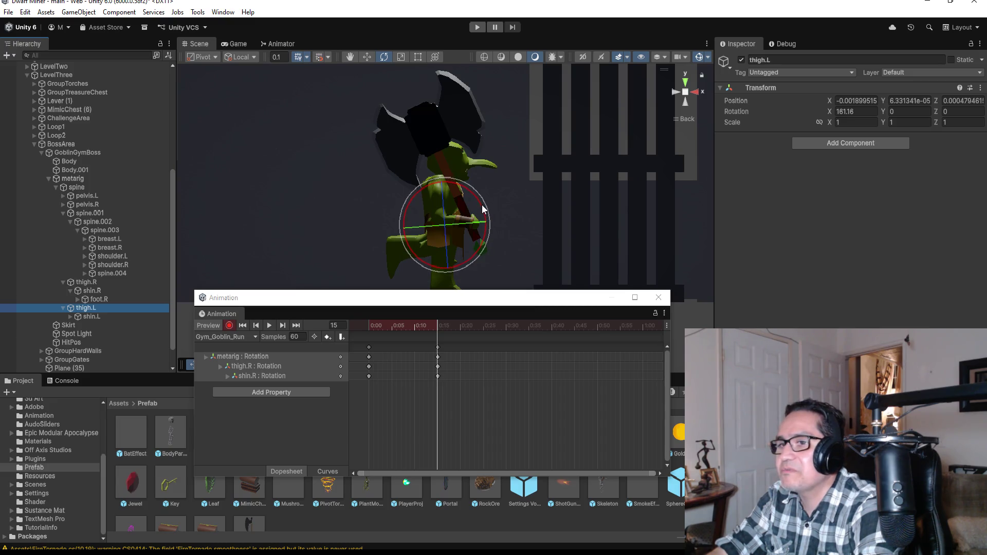
pyautogui.scroll(-1, 476, 211)
pyautogui.moveTo(479, 204); pyautogui.dragTo(465, 159)
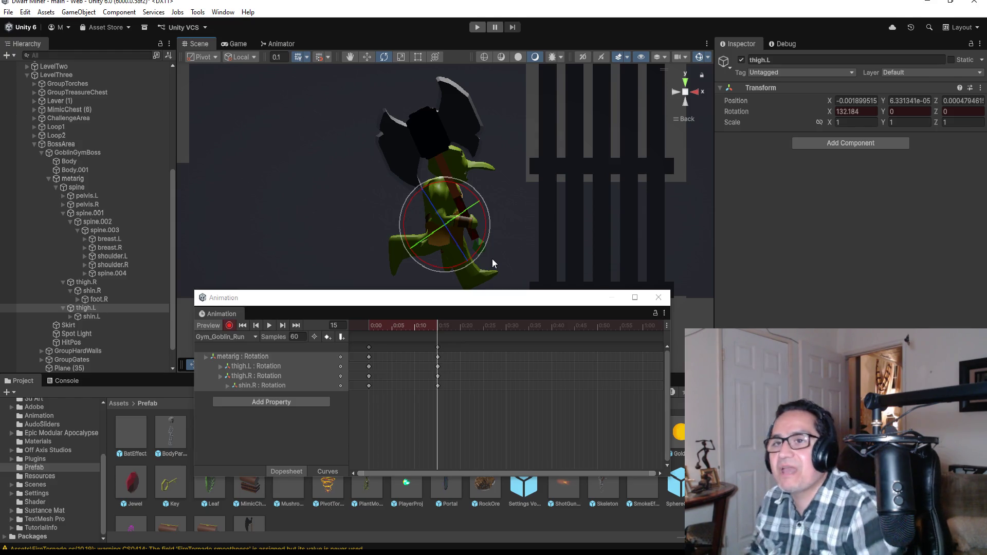
# - Tilt foot.L to about -85.5 degrees on X, then stop recording
pyautogui.click(87, 316)
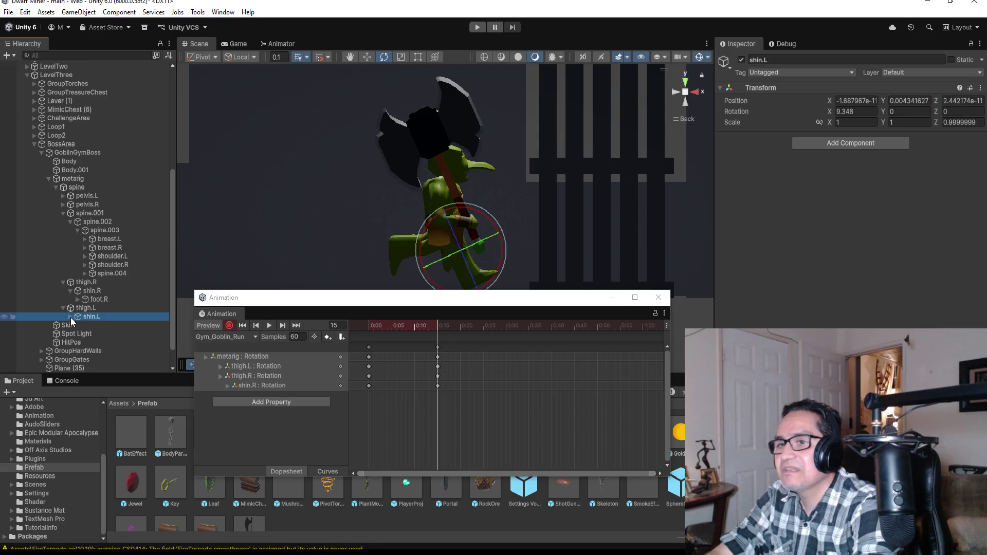
pyautogui.click(69, 316)
pyautogui.click(91, 326)
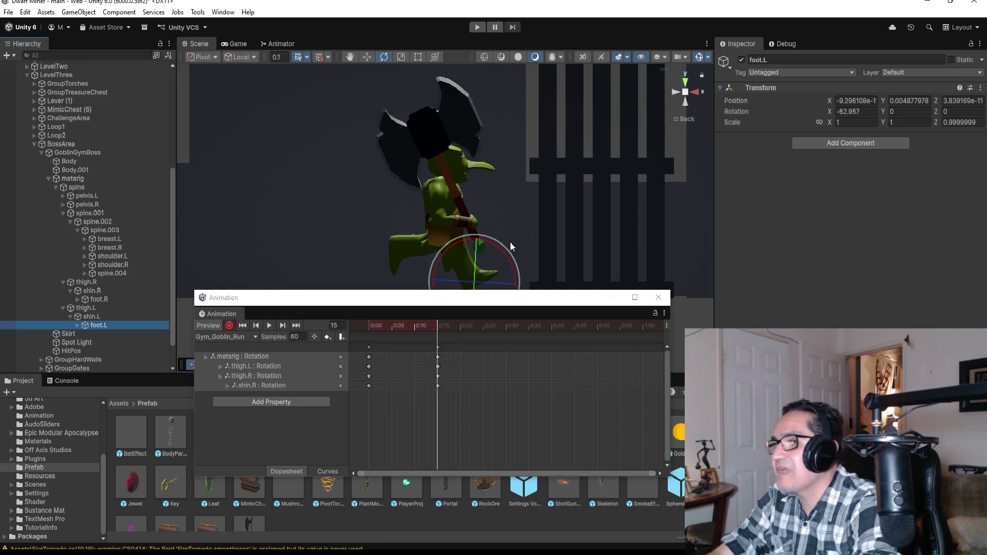
pyautogui.scroll(-1, 495, 248)
pyautogui.moveTo(499, 246)
pyautogui.mouseDown()
pyautogui.moveTo(477, 211)
pyautogui.moveTo(495, 224)
pyautogui.mouseUp()
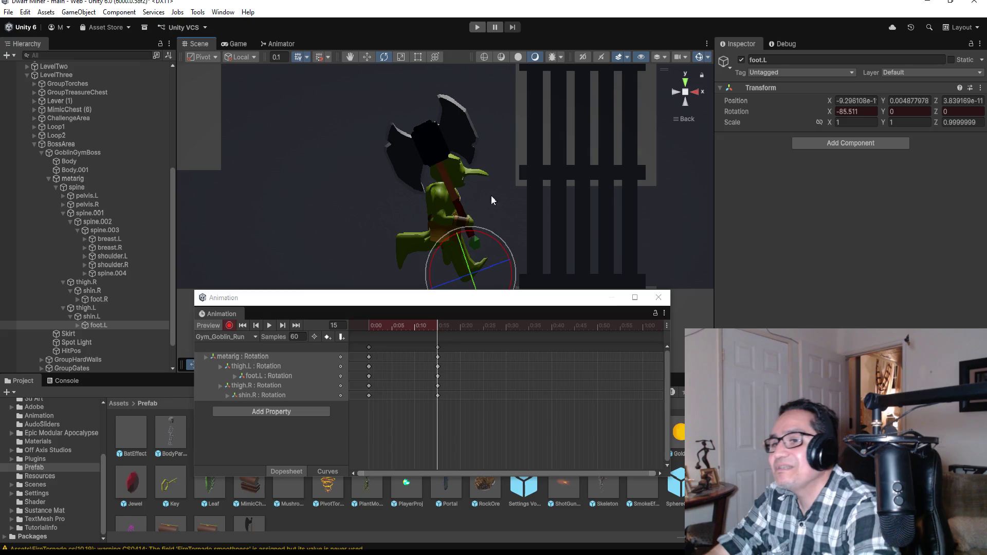
pyautogui.click(229, 326)
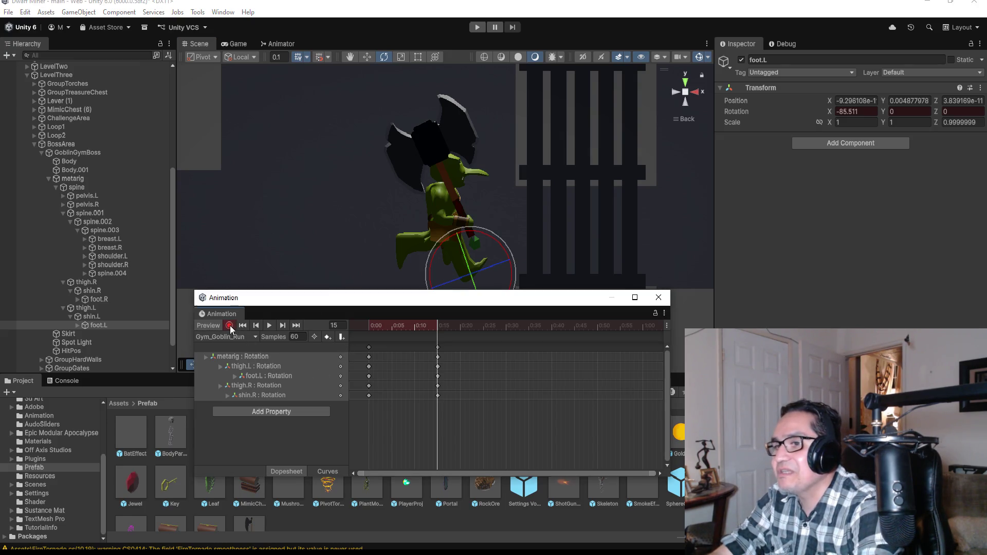
# - Play and stop the Gym_Goblin_Run preview, then return to the last key at frame 15
pyautogui.click(270, 326)
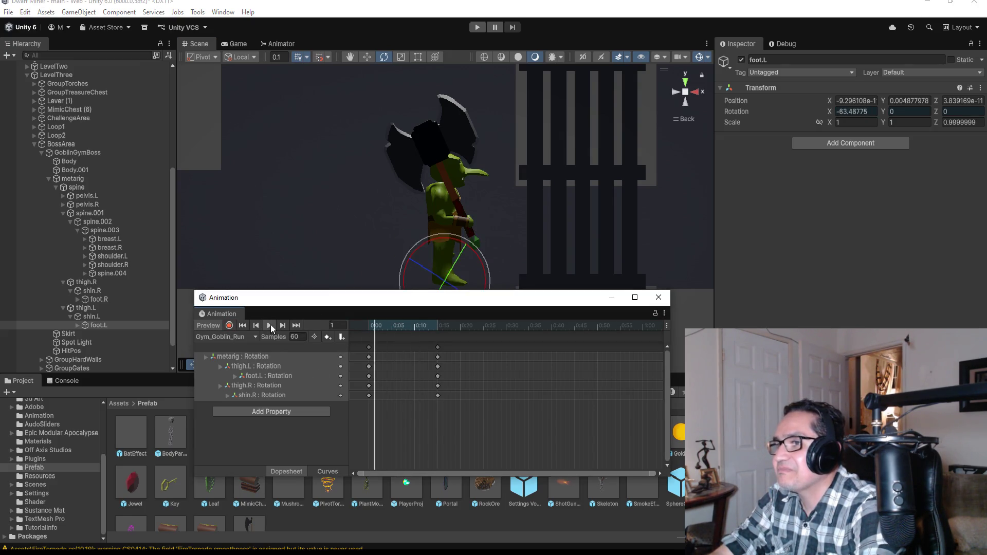
pyautogui.click(271, 325)
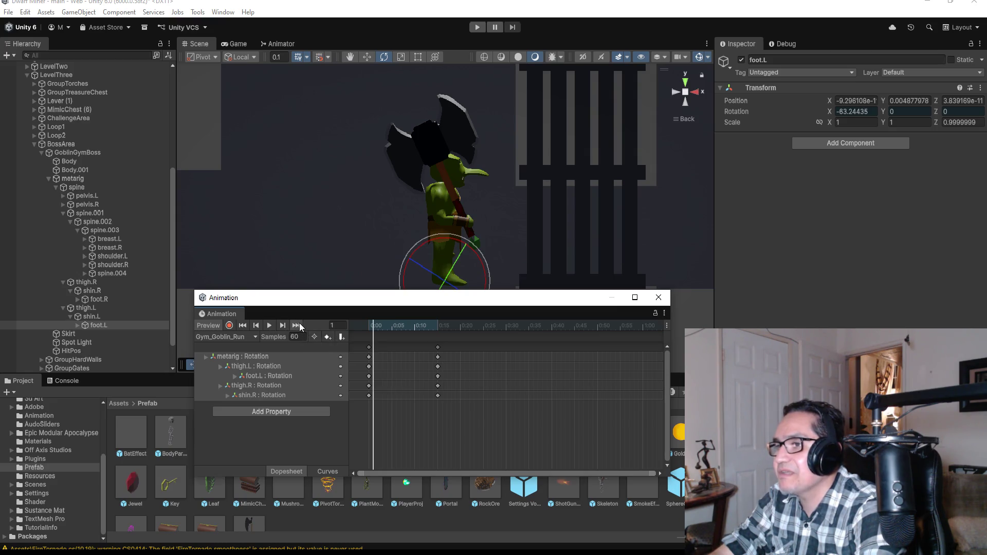
pyautogui.click(298, 325)
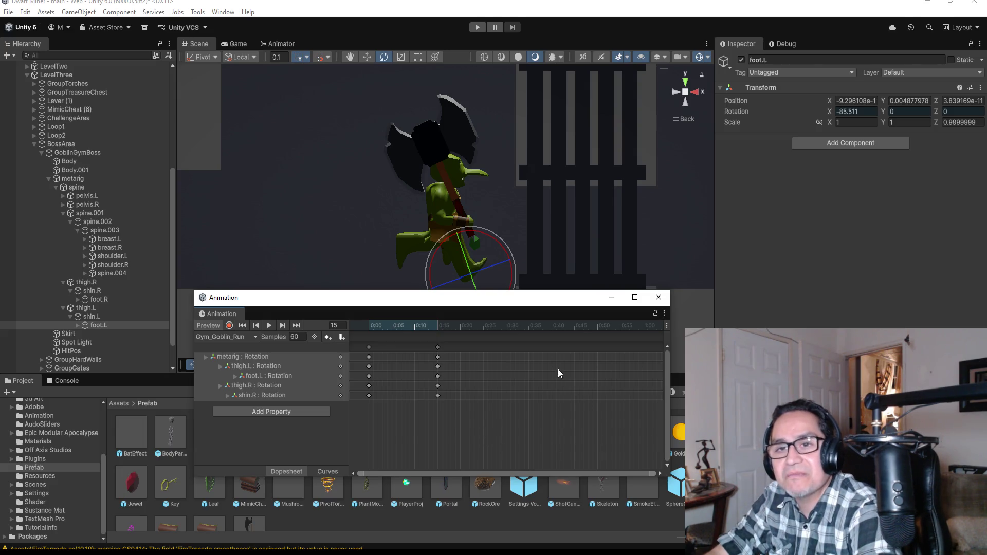
pyautogui.scroll(-1, 501, 363)
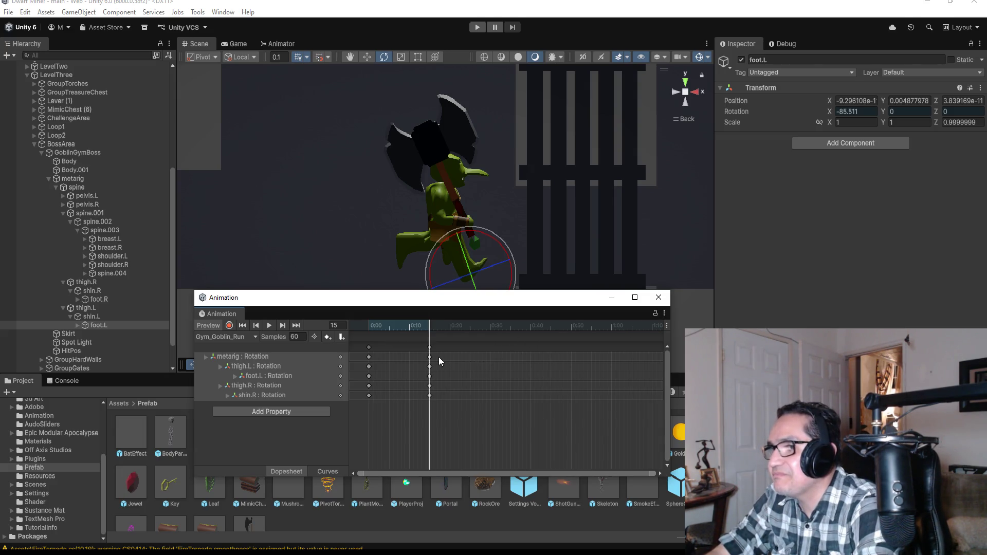
pyautogui.scroll(1, 440, 362)
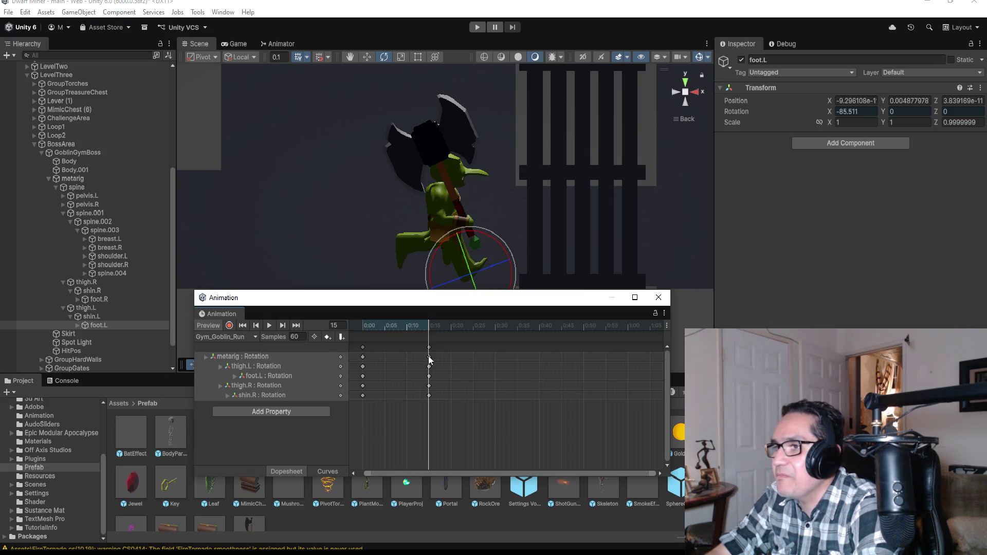
# - Add keys at 0:30 on every rotation track and move the playhead to frame 30
pyautogui.click(363, 347)
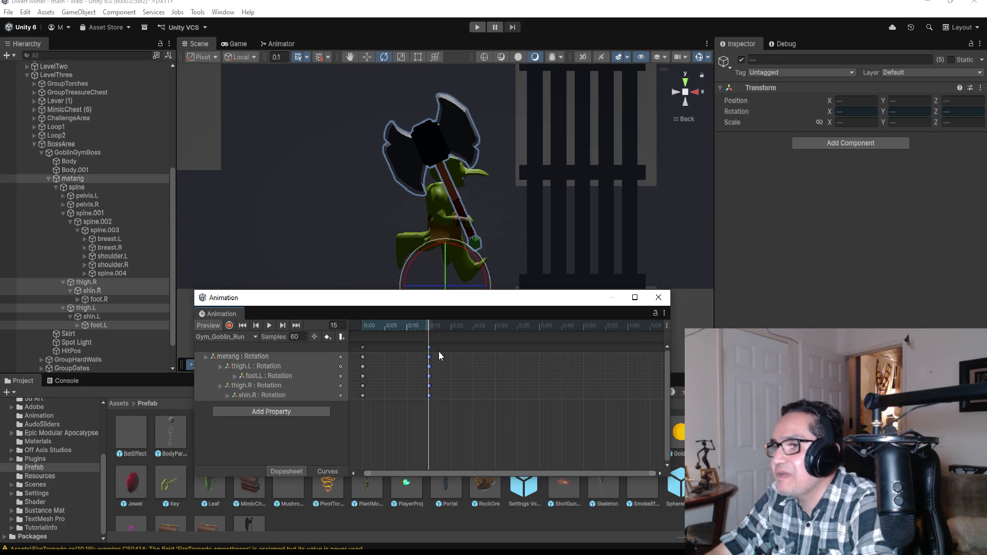
pyautogui.scroll(1, 465, 350)
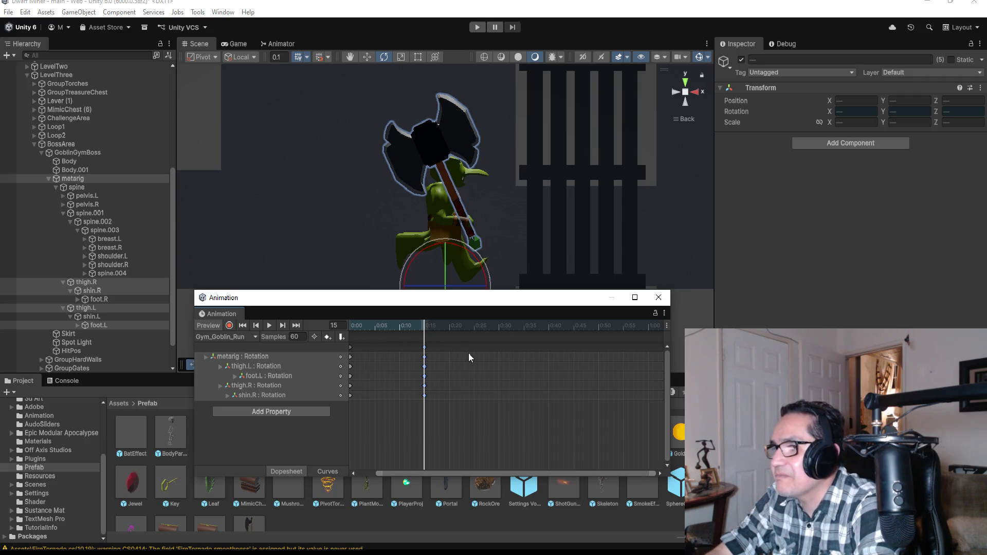
pyautogui.rightClick(498, 348)
pyautogui.click(506, 352)
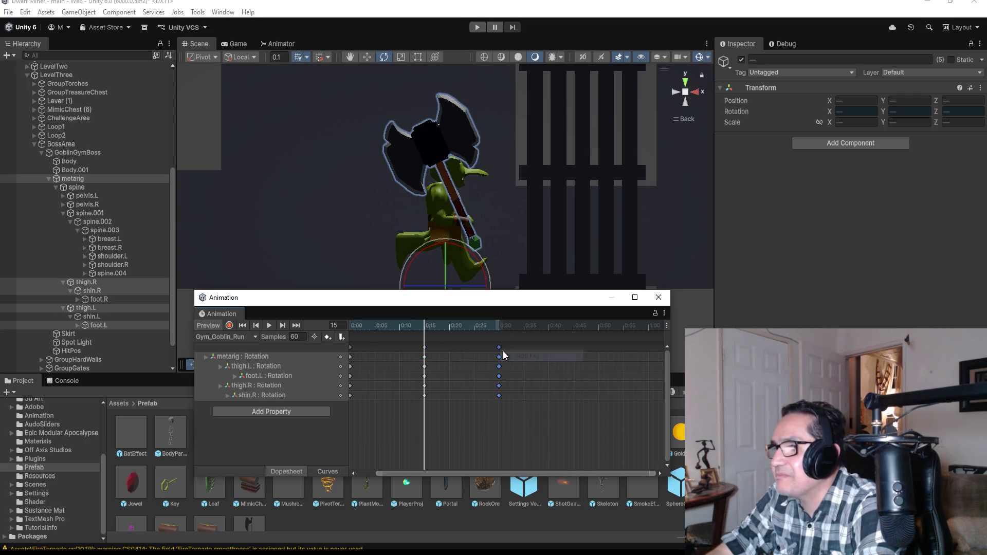
pyautogui.moveTo(501, 347); pyautogui.dragTo(501, 348)
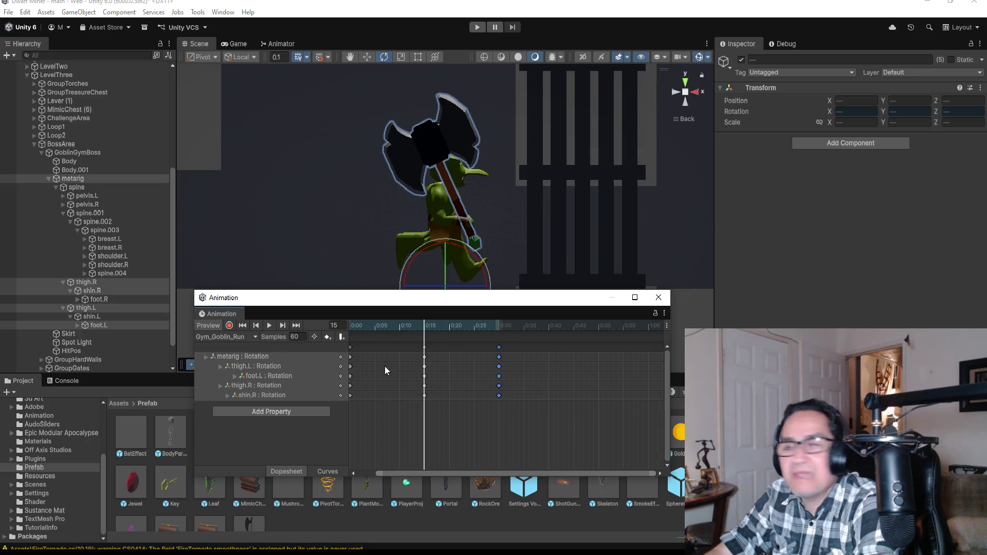
pyautogui.click(299, 326)
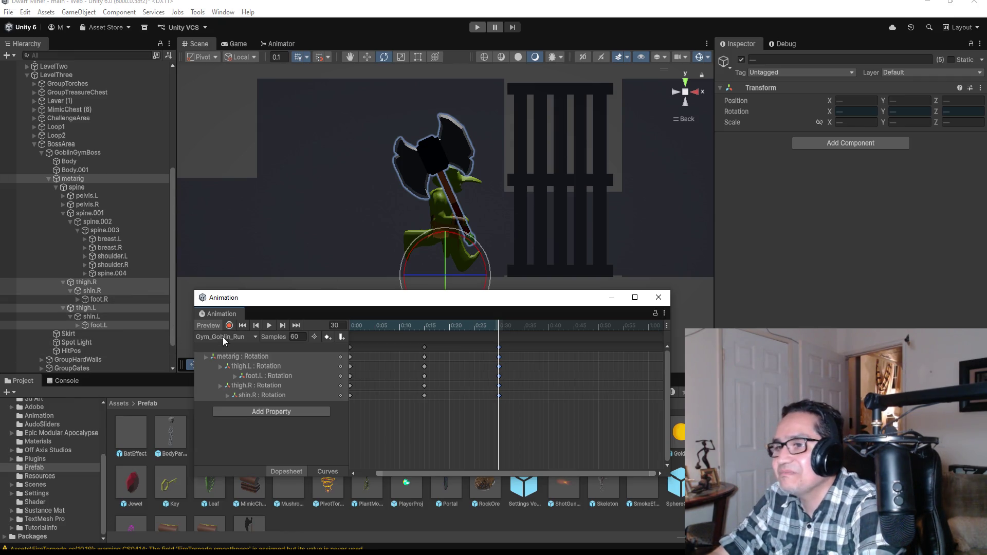
# - Swing the right thigh and straighten the right shin for the frame-30 pose
pyautogui.click(97, 283)
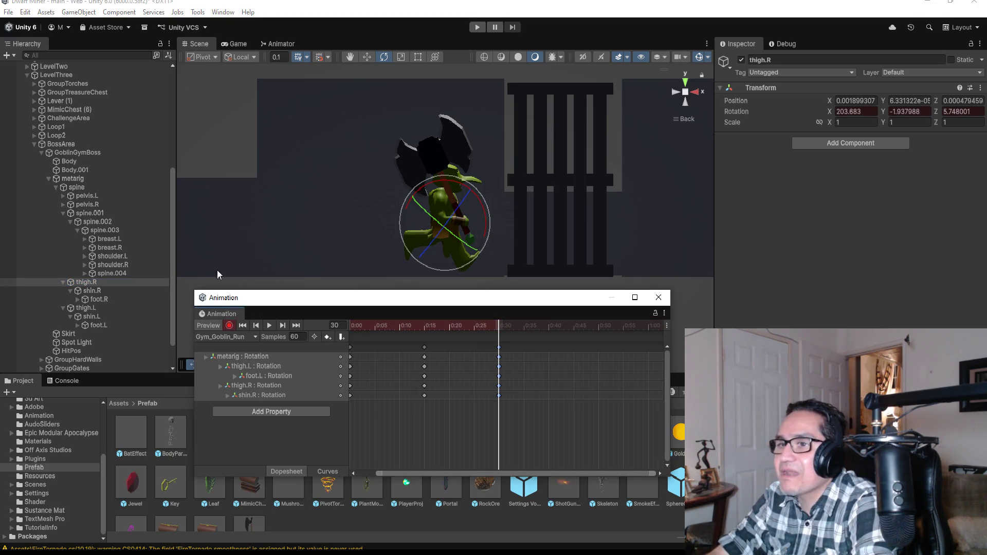
pyautogui.moveTo(484, 206); pyautogui.dragTo(428, 125)
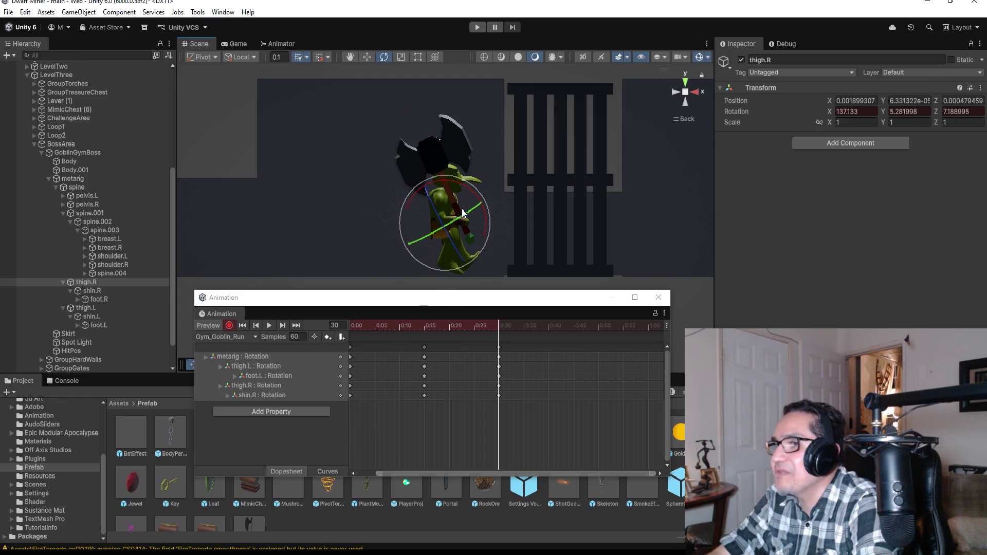
pyautogui.click(93, 291)
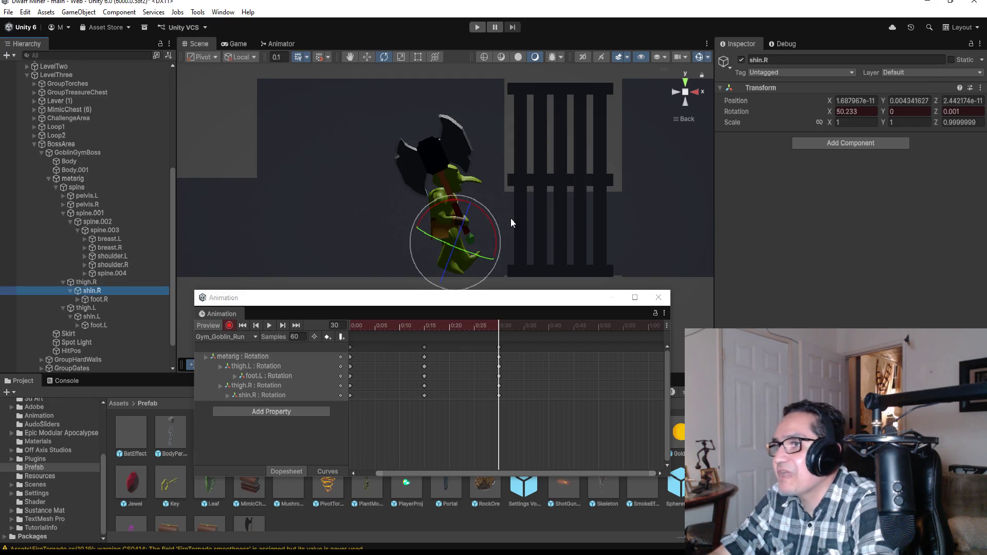
pyautogui.moveTo(492, 214)
pyautogui.mouseDown()
pyautogui.moveTo(470, 186)
pyautogui.moveTo(487, 195)
pyautogui.moveTo(476, 195)
pyautogui.mouseUp()
pyautogui.click(87, 282)
pyautogui.click(93, 290)
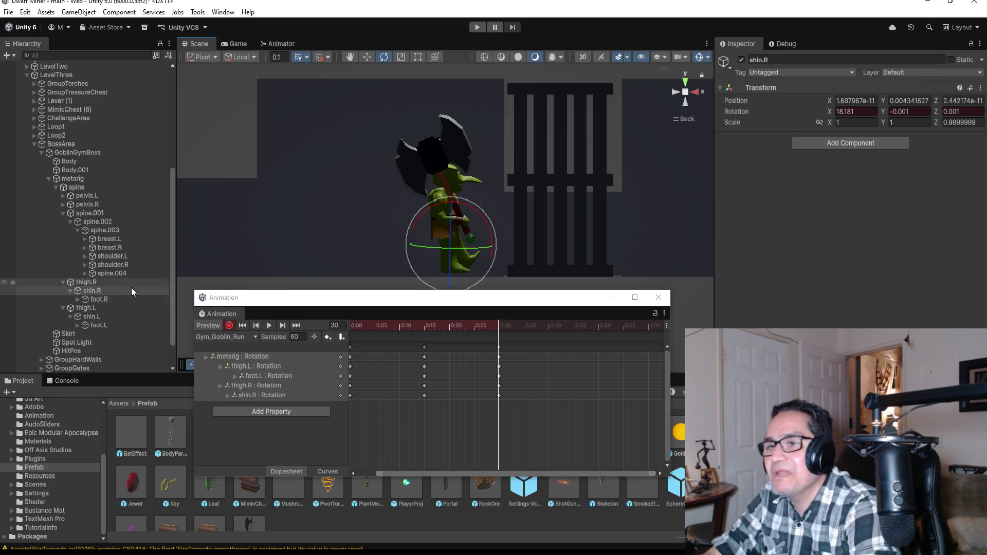
# - Swing the left thigh to about 151 and tilt the left foot to about -82, then preview the clip
pyautogui.click(94, 316)
pyautogui.click(96, 309)
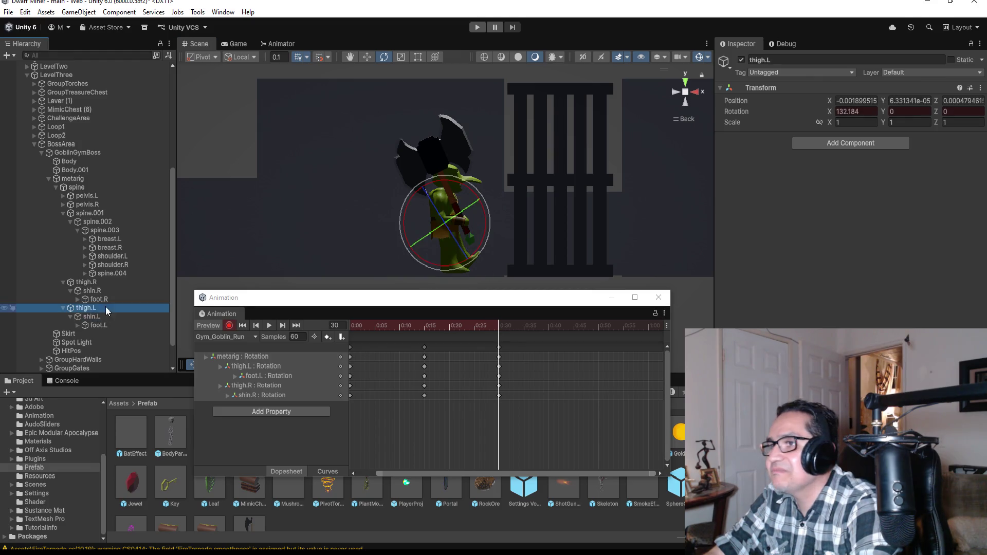
pyautogui.moveTo(471, 183)
pyautogui.mouseDown()
pyautogui.moveTo(482, 183)
pyautogui.moveTo(491, 205)
pyautogui.mouseUp()
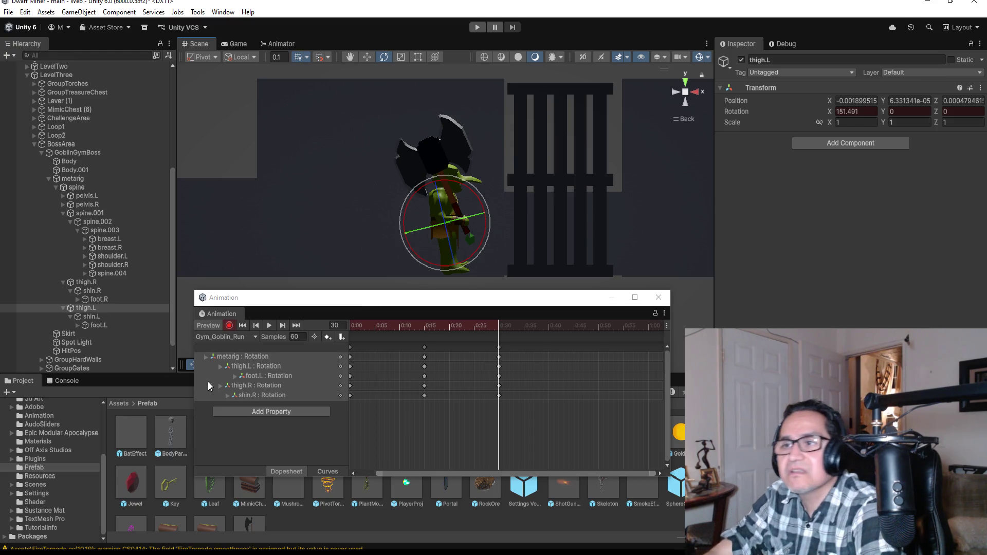
pyautogui.click(101, 317)
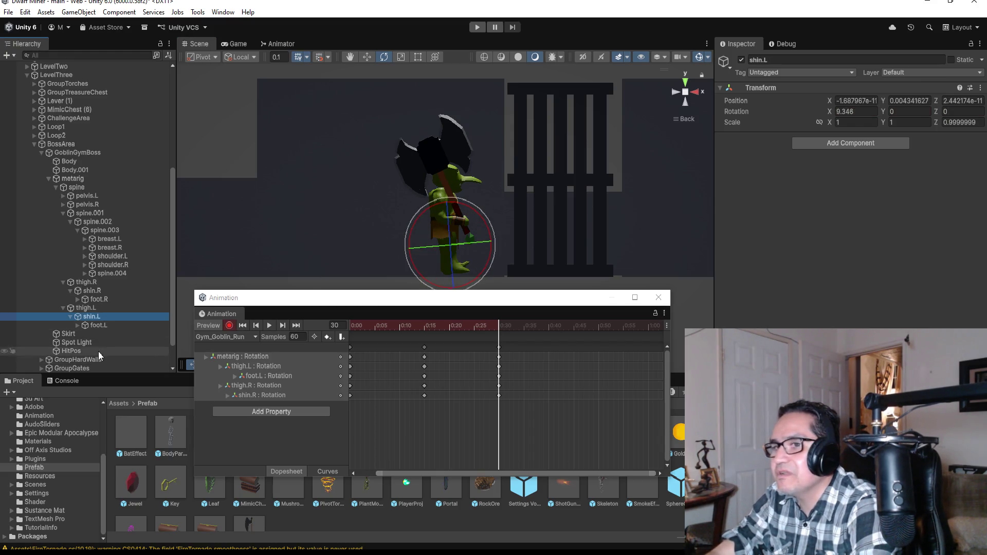
pyautogui.click(99, 325)
pyautogui.moveTo(458, 221)
pyautogui.mouseDown()
pyautogui.moveTo(510, 251)
pyautogui.moveTo(491, 254)
pyautogui.moveTo(483, 227)
pyautogui.mouseUp()
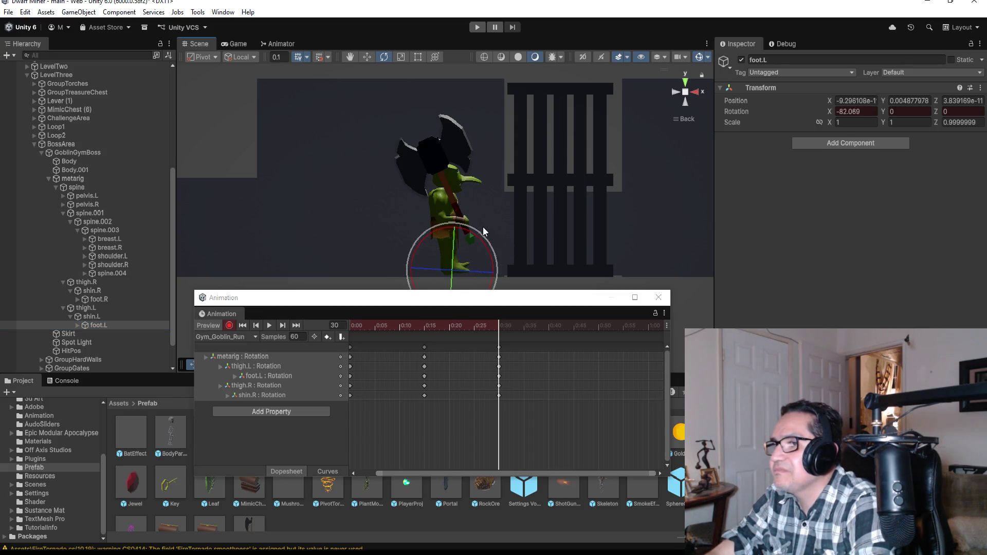
pyautogui.click(230, 326)
pyautogui.click(269, 326)
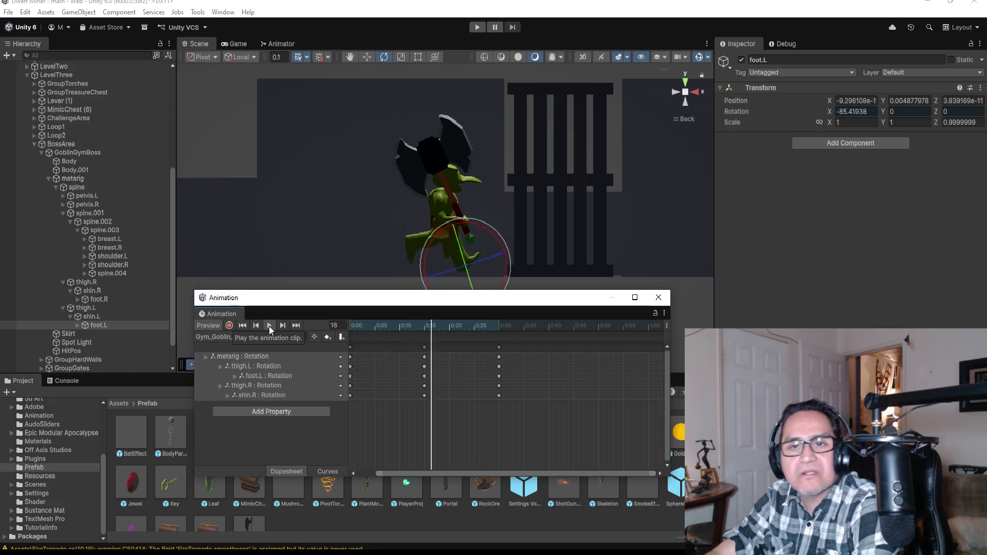
pyautogui.click(297, 325)
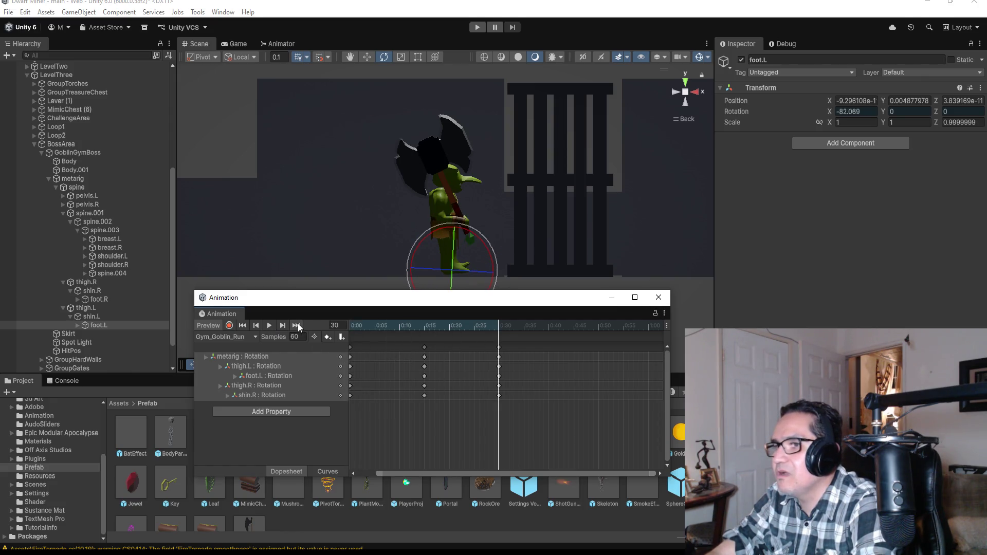
pyautogui.click(499, 347)
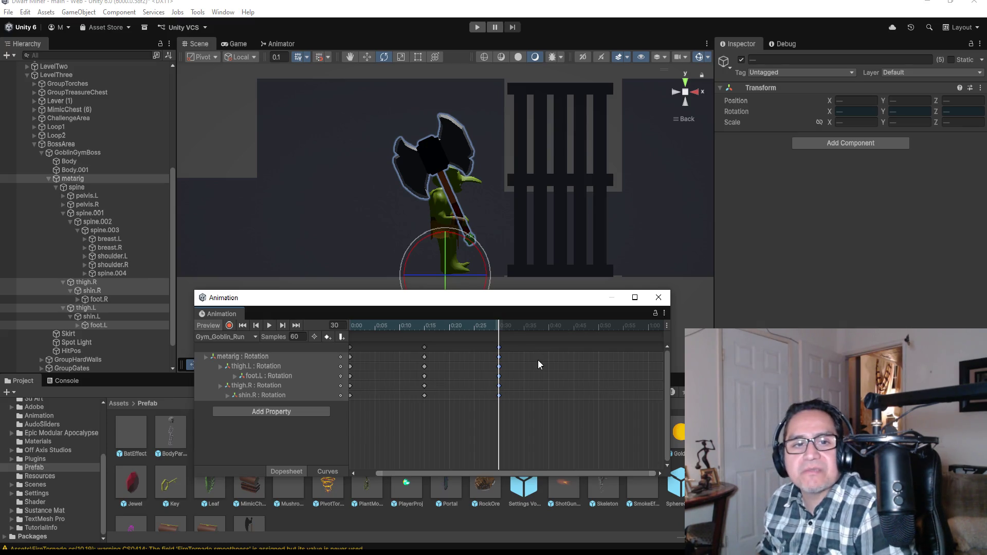
pyautogui.scroll(-1, 543, 344)
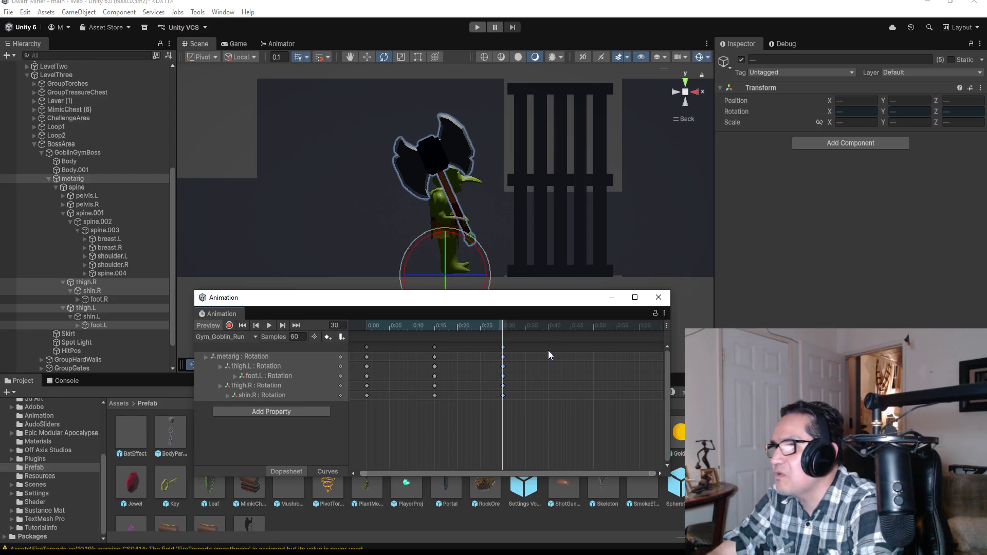
# - Add keys at 0:45 on every rotation track, jump to that frame, and resume recording
pyautogui.rightClick(570, 348)
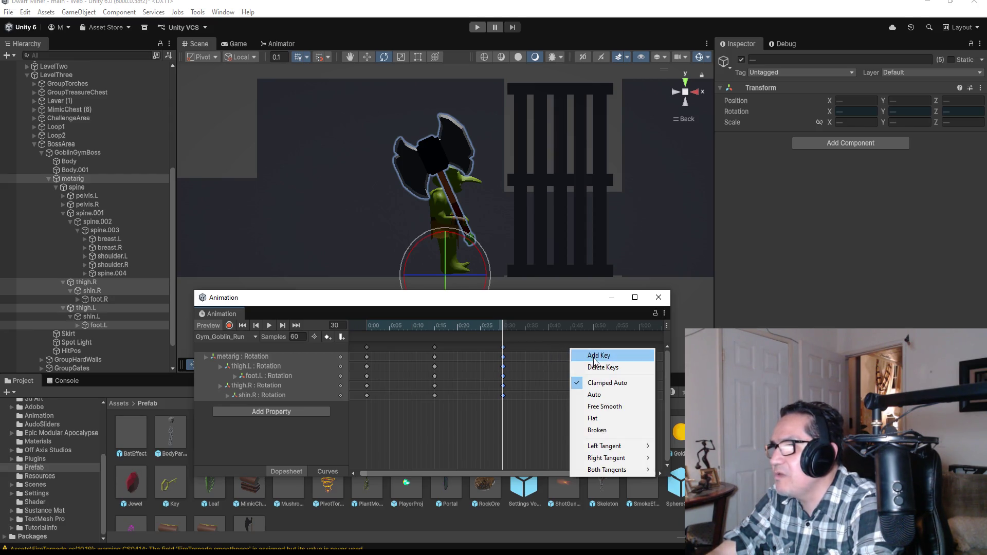
pyautogui.click(576, 354)
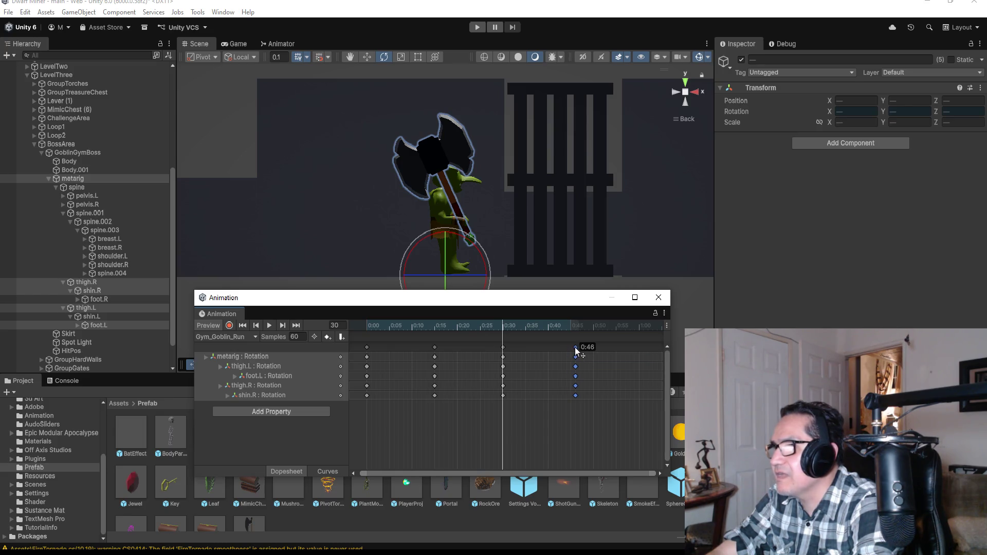
pyautogui.click(296, 325)
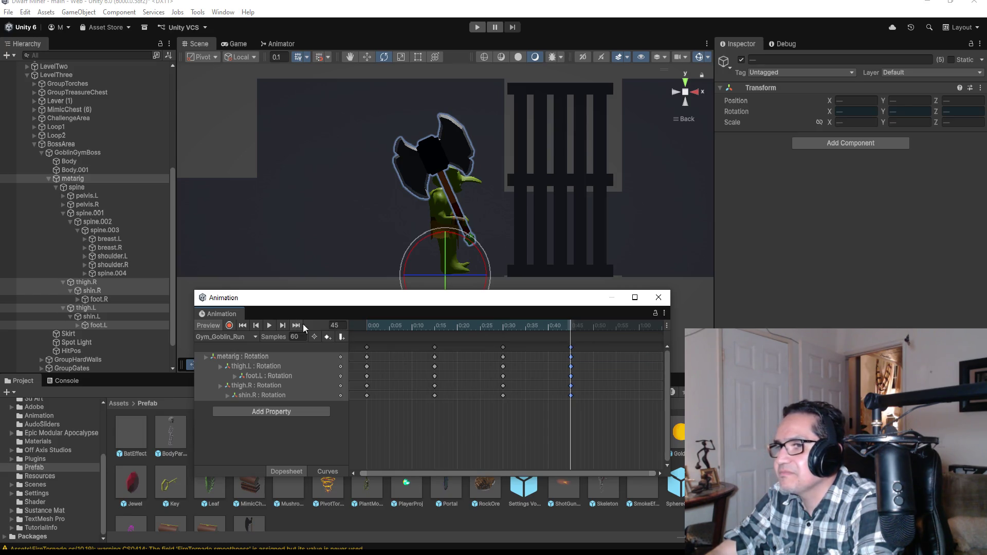
pyautogui.click(230, 325)
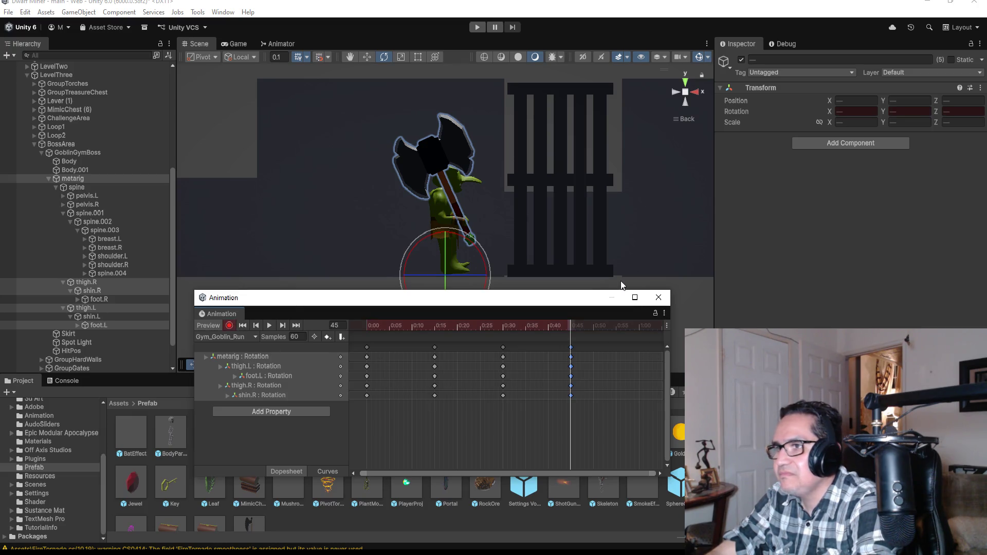
# - Swing the right thigh into the stride pose and tilt foot.R further down at frame 45
pyautogui.click(101, 282)
pyautogui.click(105, 291)
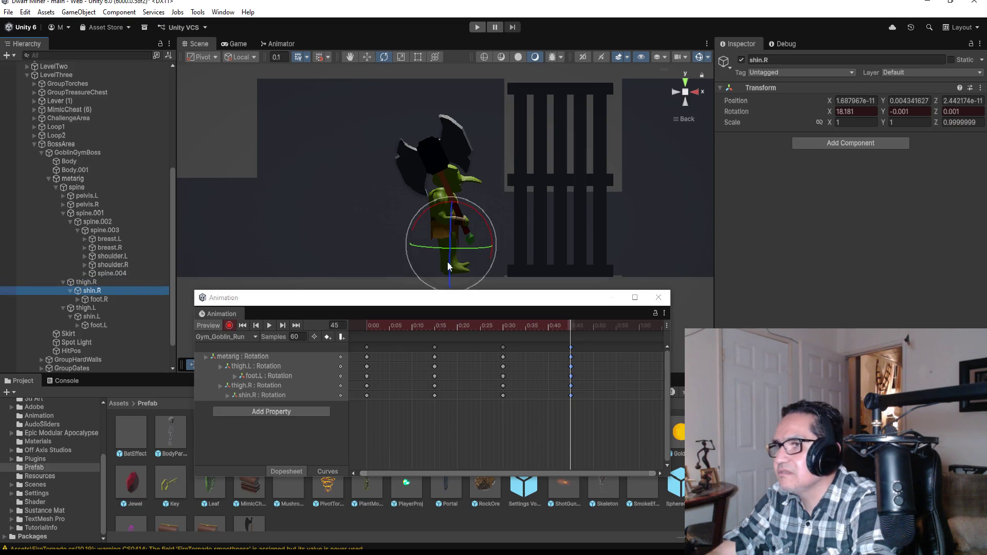
pyautogui.click(123, 283)
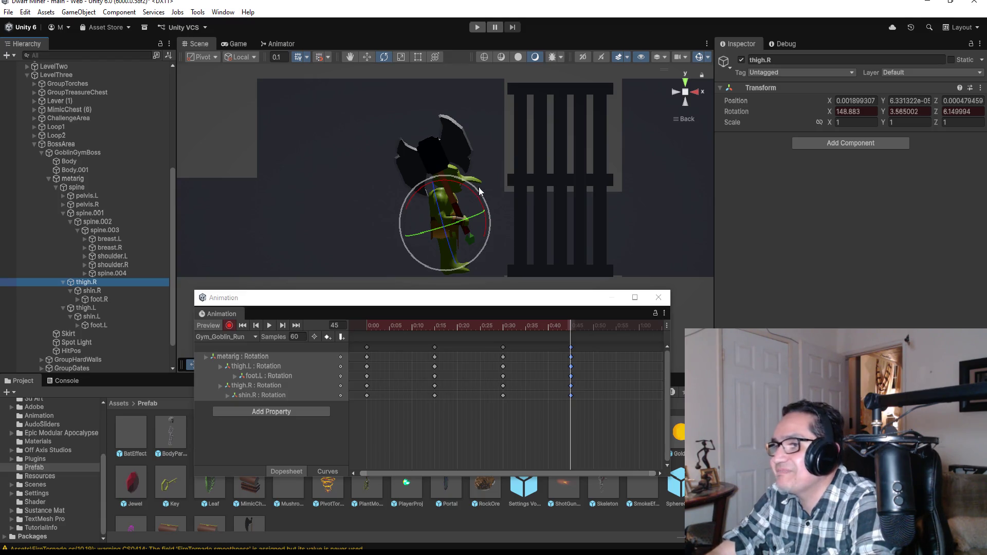
pyautogui.moveTo(485, 186); pyautogui.dragTo(468, 158)
pyautogui.hotkey('ctrl', 'z')
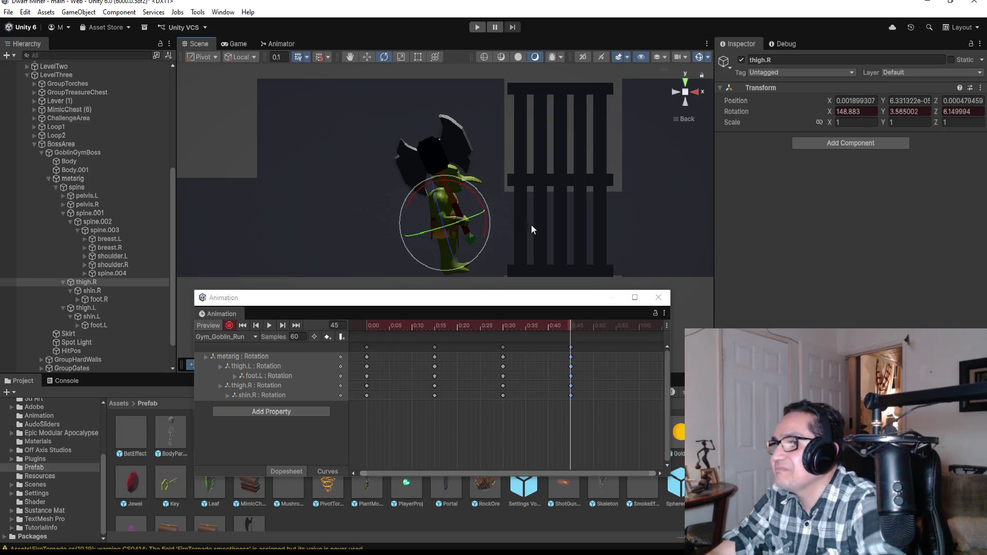
pyautogui.click(686, 85)
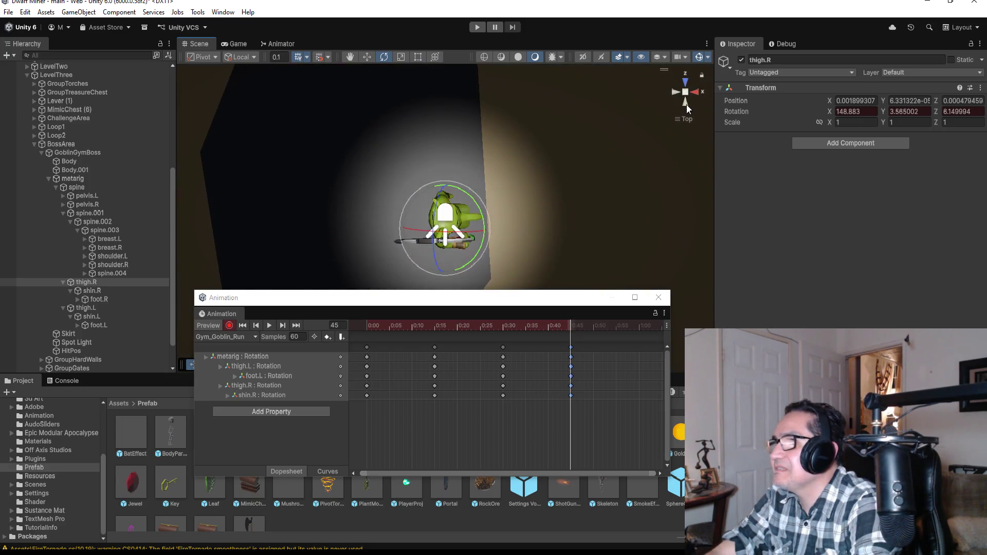
pyautogui.click(686, 103)
pyautogui.moveTo(479, 195); pyautogui.dragTo(464, 134)
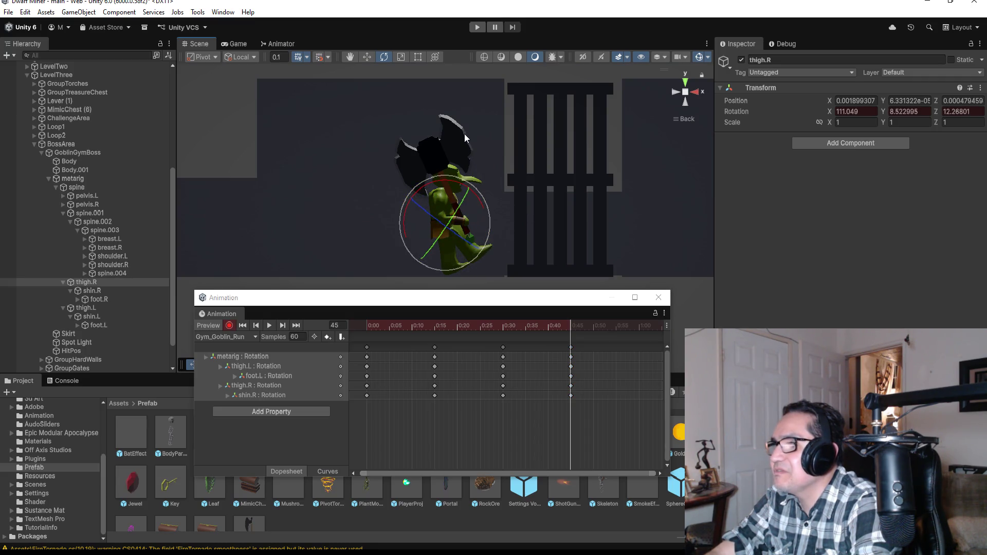
pyautogui.click(103, 291)
pyautogui.click(98, 299)
pyautogui.moveTo(510, 233); pyautogui.dragTo(480, 206)
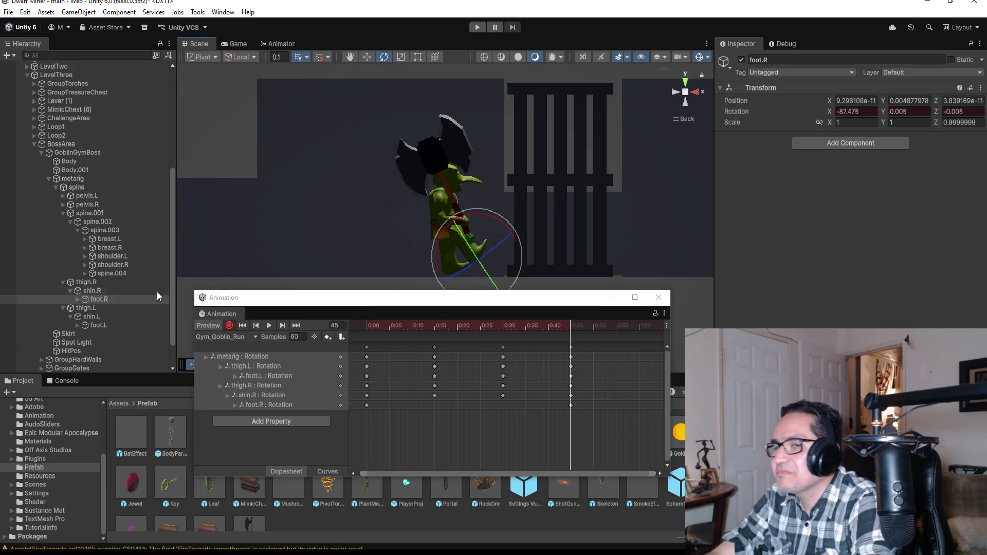
# - Rotate the left thigh to about 197 and bend shin.L to about 60, then stop recording
pyautogui.click(91, 309)
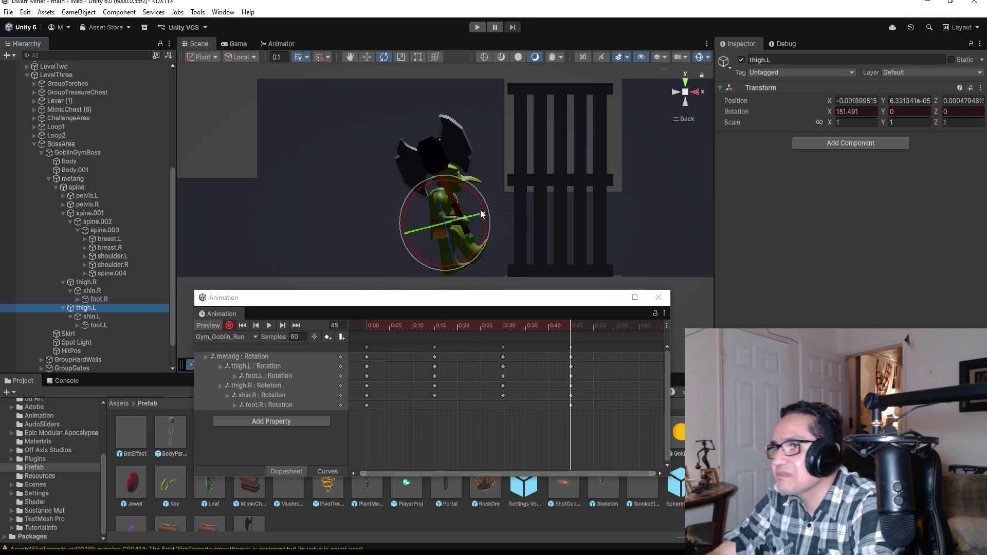
pyautogui.moveTo(477, 193); pyautogui.dragTo(541, 226)
pyautogui.click(98, 315)
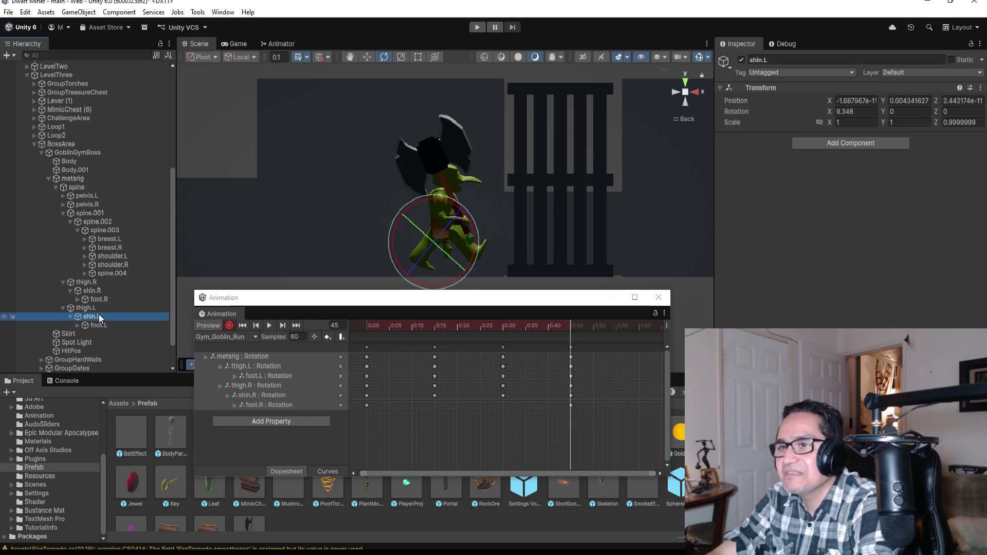
pyautogui.moveTo(465, 213)
pyautogui.mouseDown()
pyautogui.moveTo(486, 214)
pyautogui.moveTo(513, 237)
pyautogui.moveTo(521, 266)
pyautogui.mouseUp()
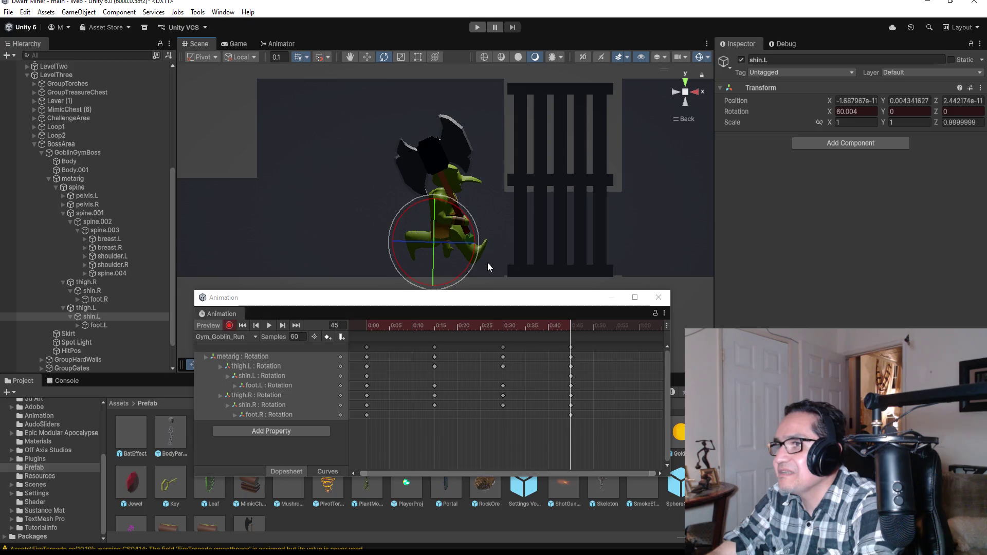
pyautogui.click(229, 326)
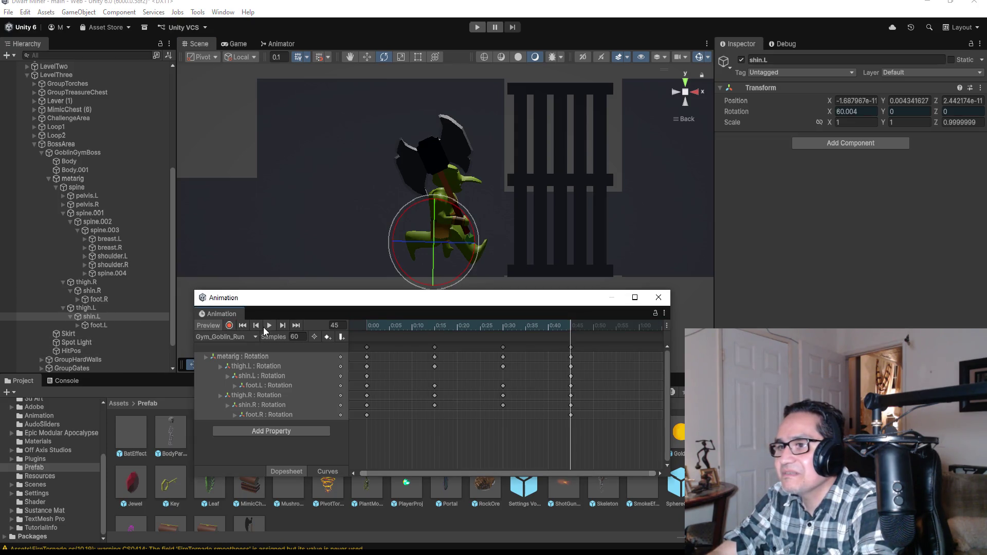
pyautogui.click(263, 327)
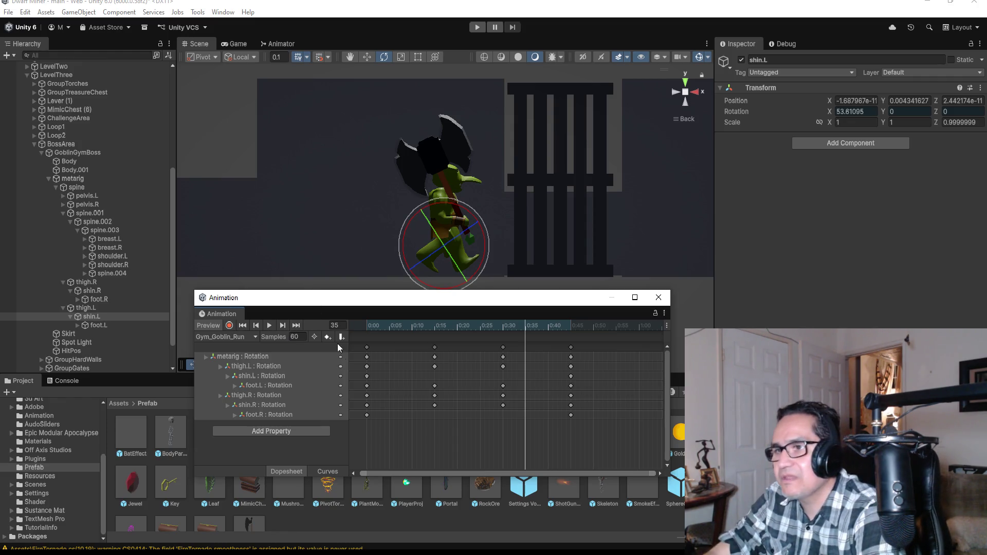
pyautogui.click(297, 326)
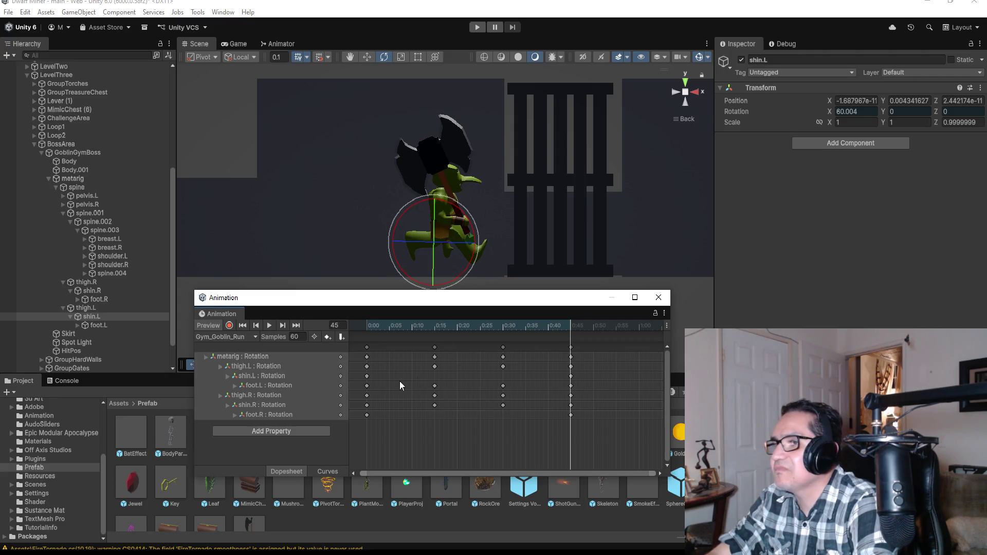
pyautogui.click(256, 325)
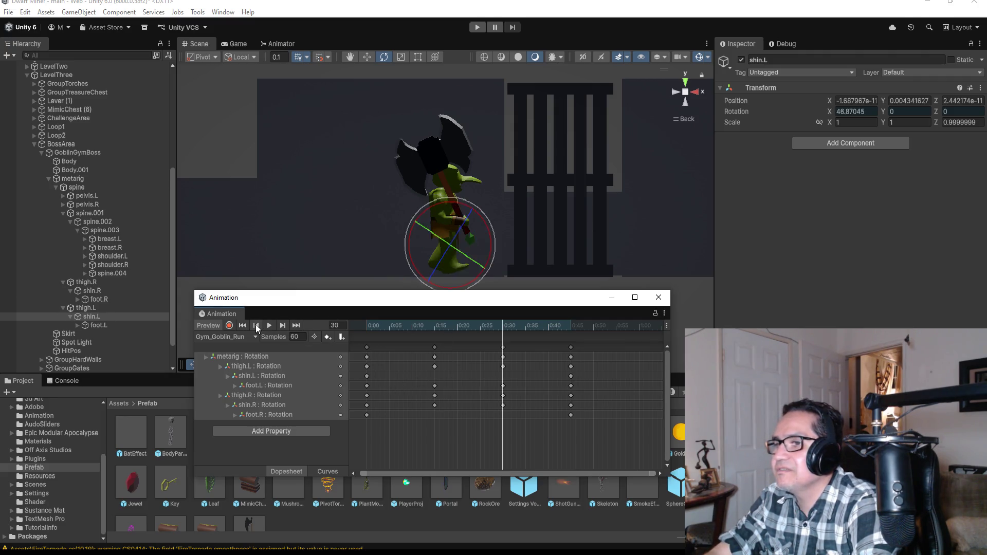
pyautogui.click(256, 325)
pyautogui.click(256, 326)
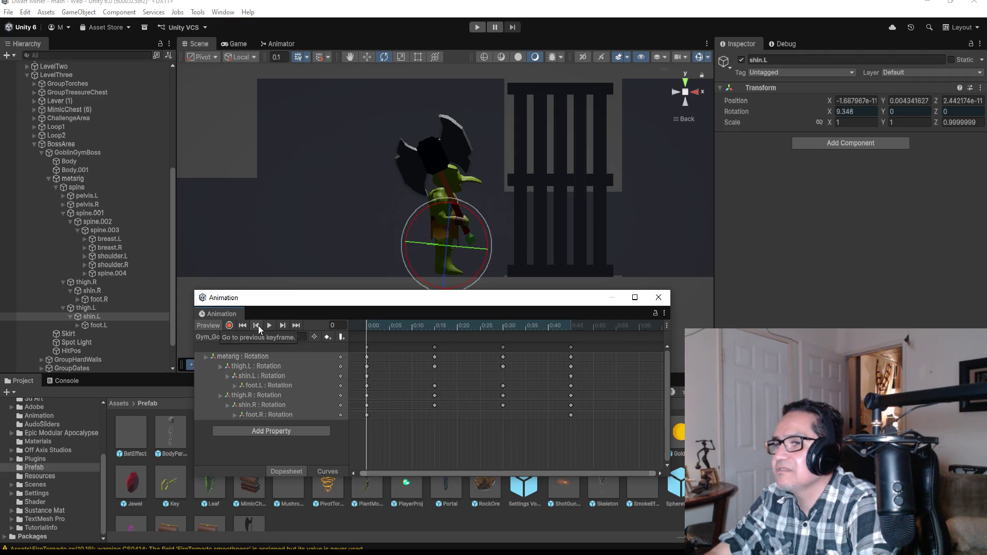
# - Copy the frame-0 keys to just past 0:50 and nudge them slightly earlier
pyautogui.click(367, 348)
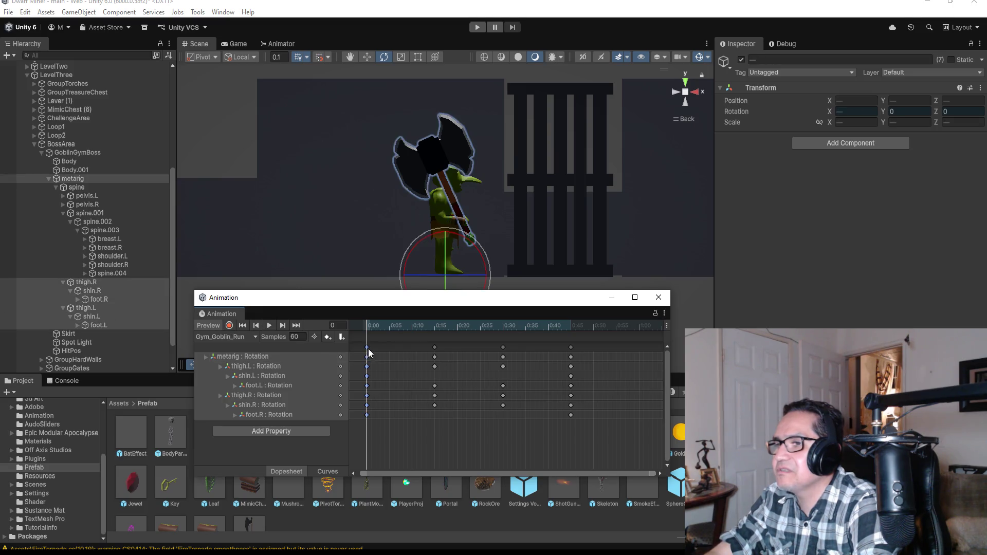
pyautogui.rightClick(615, 345)
pyautogui.click(620, 349)
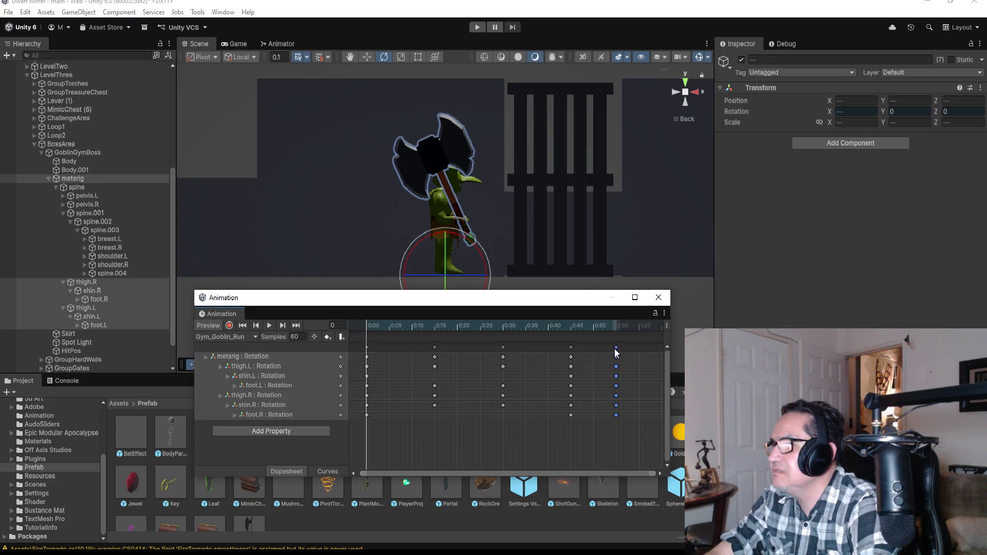
pyautogui.moveTo(615, 349); pyautogui.dragTo(612, 349)
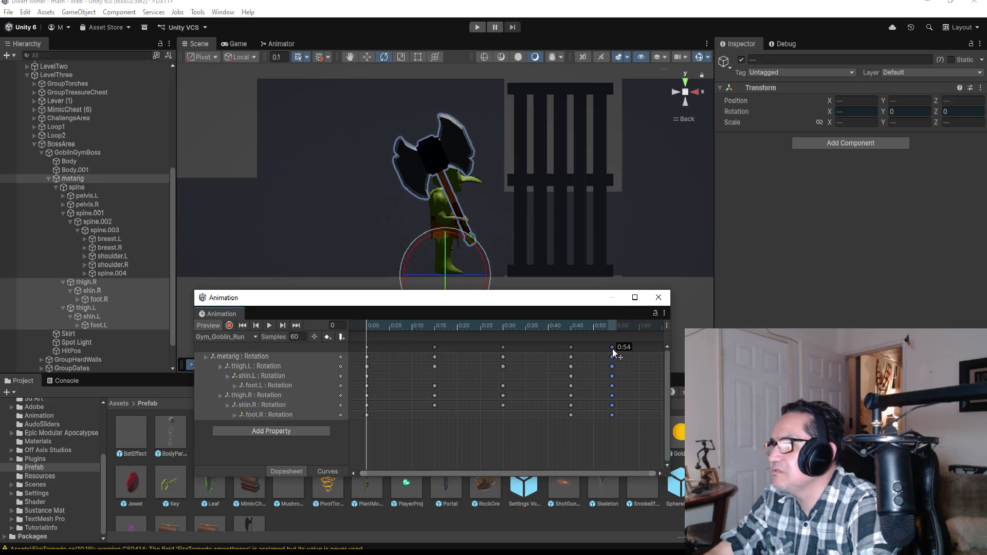
# - Preview the looping run, then step back through keyframes to frame 15
pyautogui.click(269, 325)
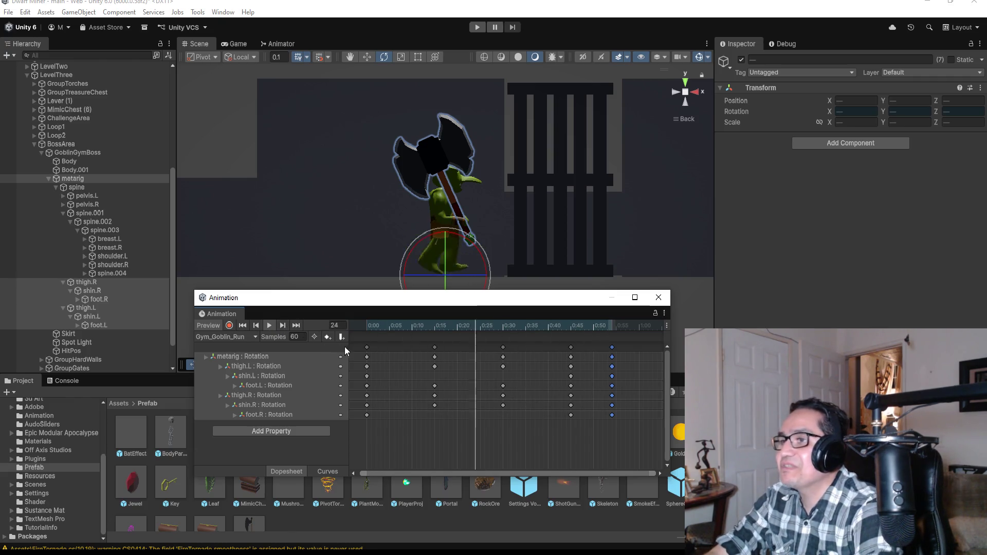
pyautogui.click(268, 329)
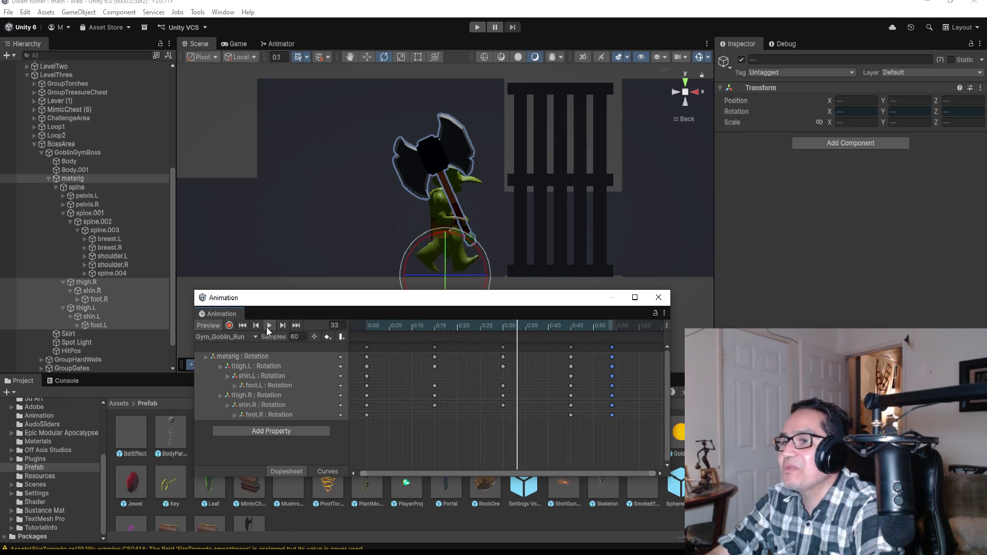
pyautogui.click(269, 327)
pyautogui.click(258, 326)
pyautogui.click(258, 325)
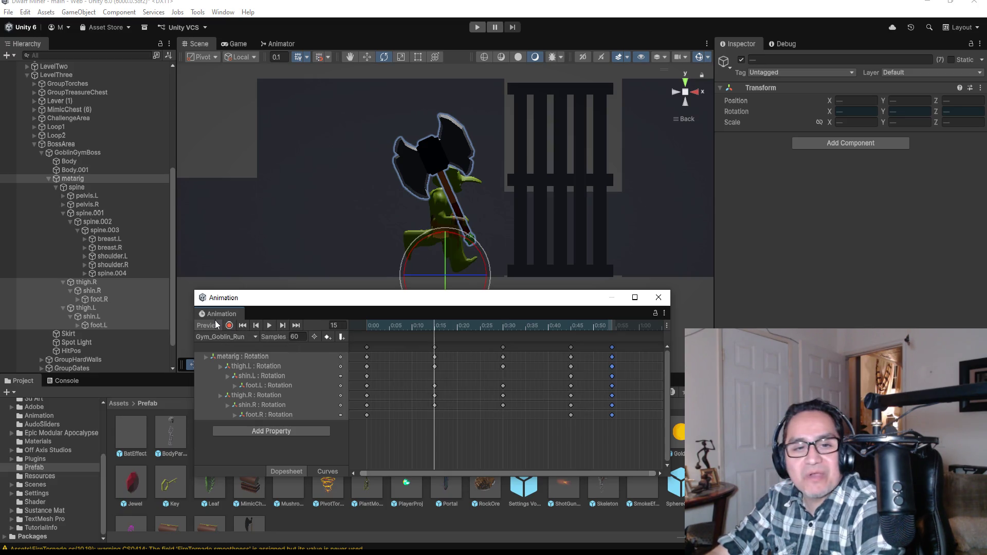
# - Expand spine.004, shoulder.R and upper_arm.R in the Hierarchy and select the forearm.R bone
pyautogui.click(108, 239)
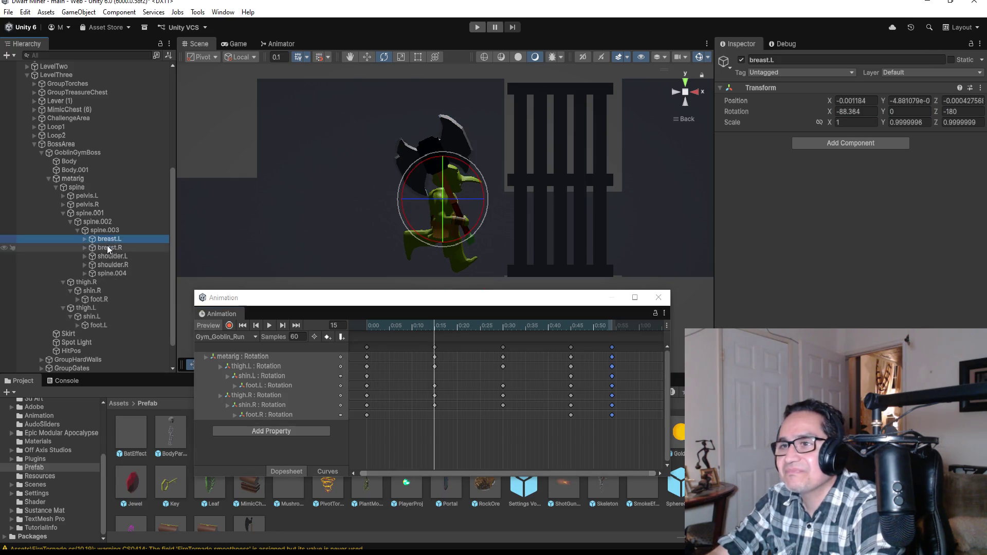
pyautogui.click(109, 264)
pyautogui.click(105, 275)
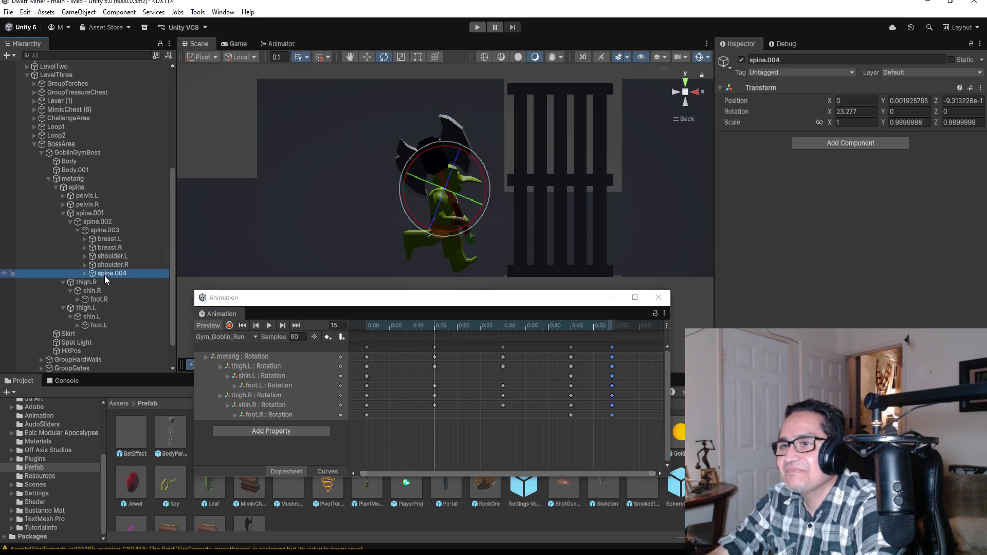
pyautogui.click(85, 274)
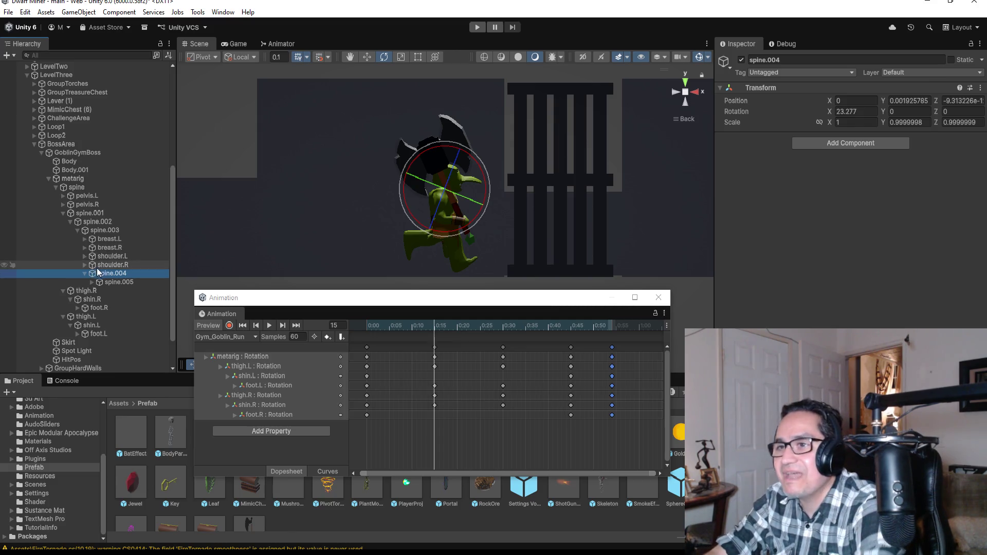
pyautogui.click(111, 288)
pyautogui.click(110, 283)
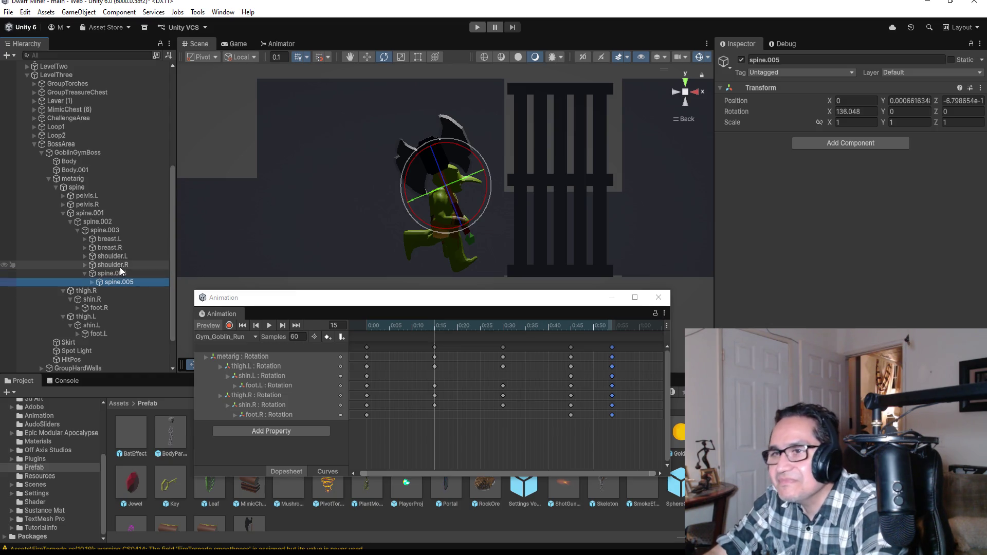
pyautogui.click(85, 265)
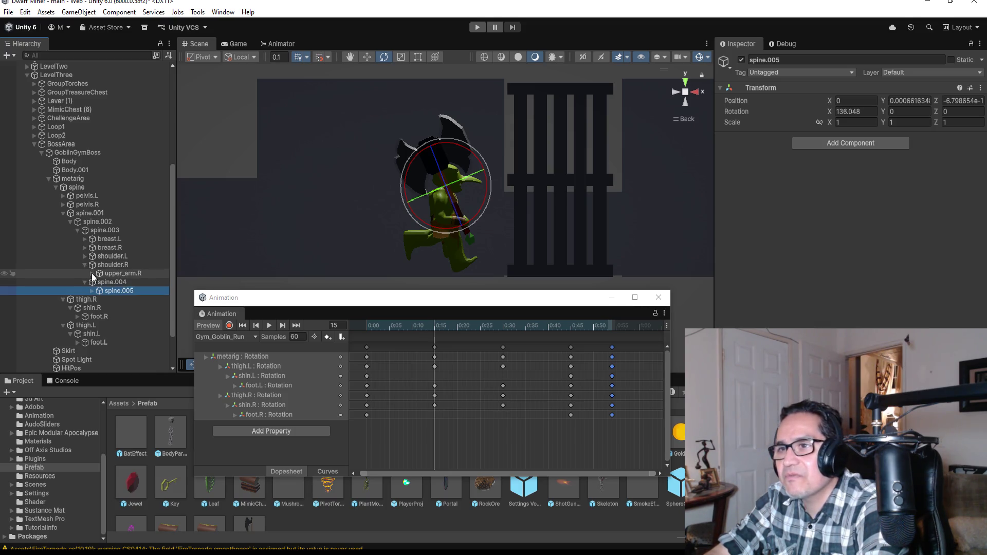
pyautogui.click(92, 273)
pyautogui.click(114, 283)
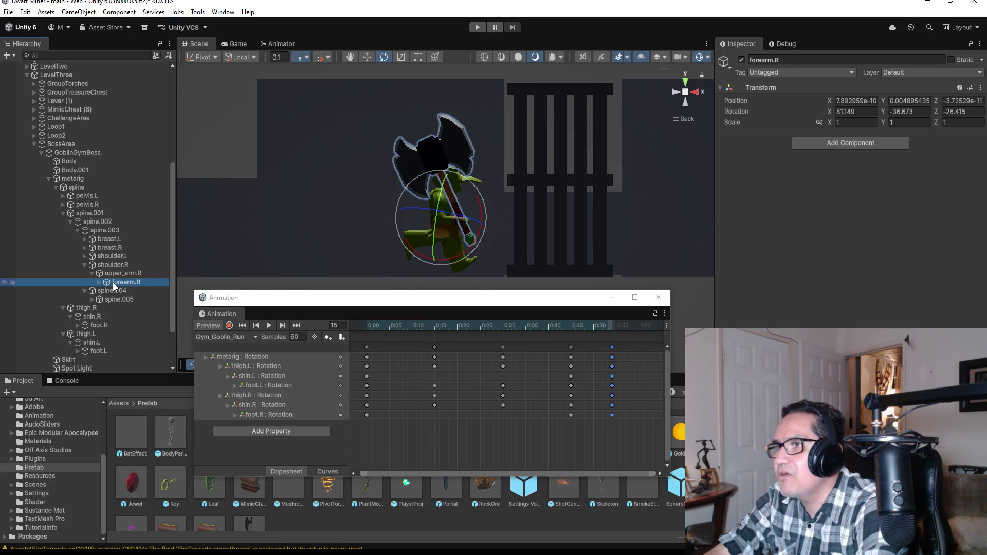
# - Record a forearm.R rotation key at frame 15 to pose the axe arm
pyautogui.click(229, 326)
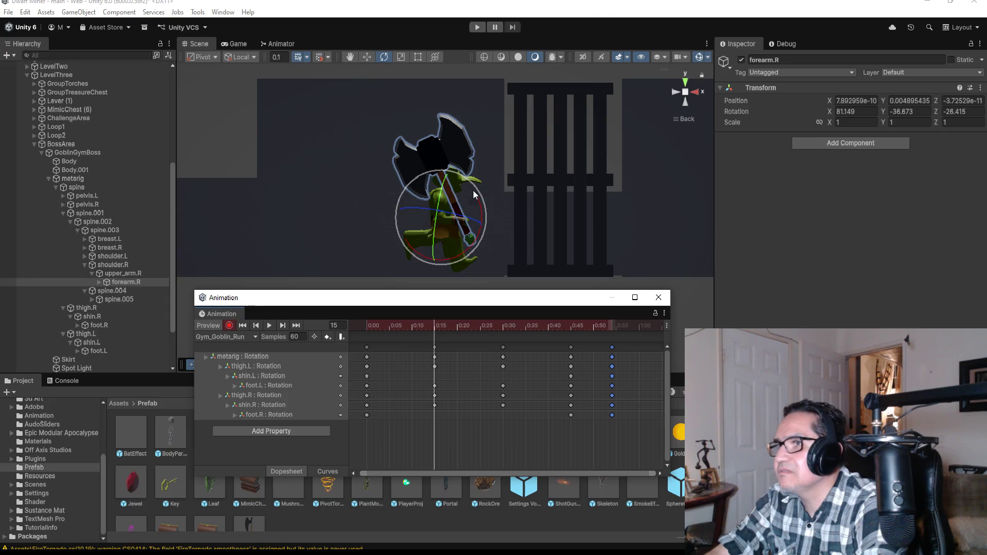
pyautogui.moveTo(477, 192); pyautogui.dragTo(478, 188)
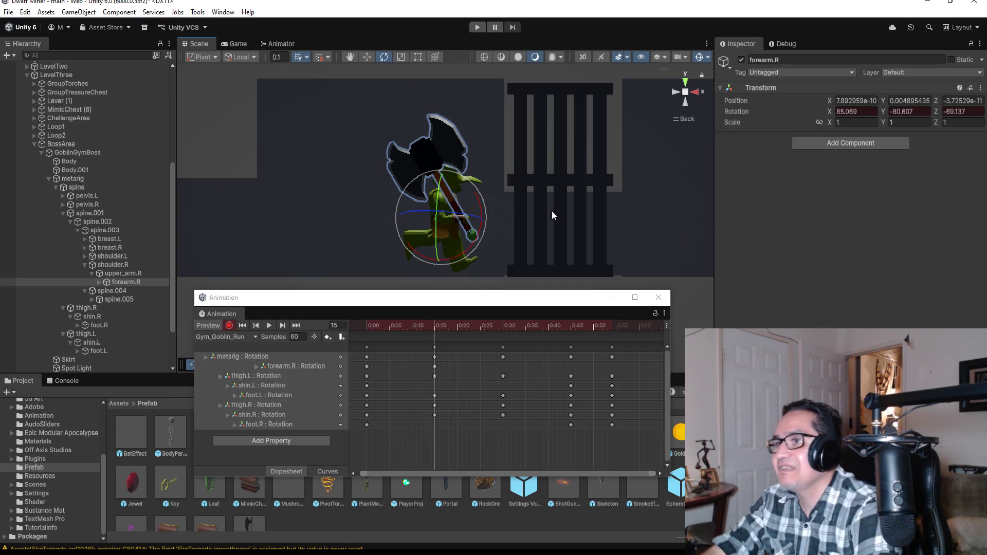
pyautogui.click(229, 326)
# - Record a forearm.R rotation key at frame 30, then preview the arm swing
pyautogui.click(283, 325)
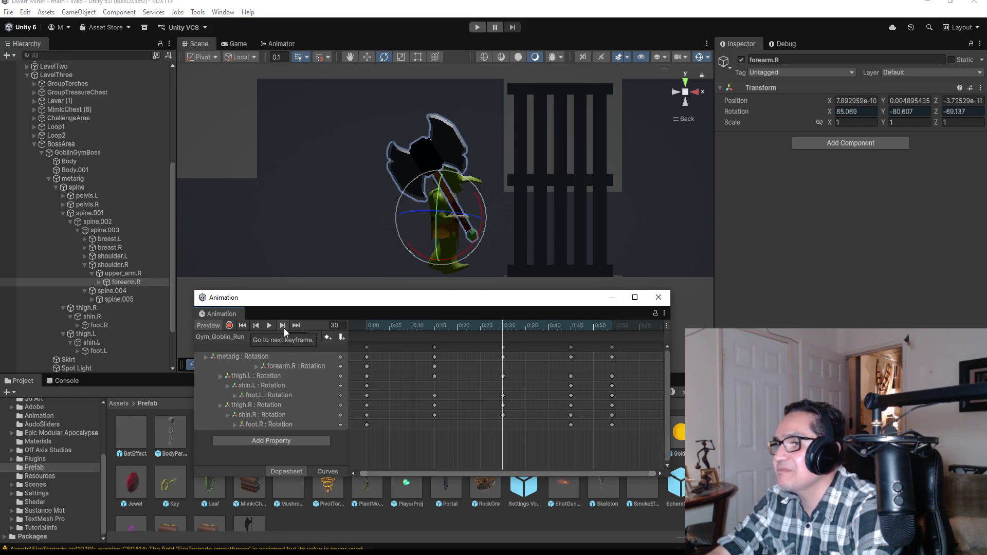
pyautogui.click(230, 325)
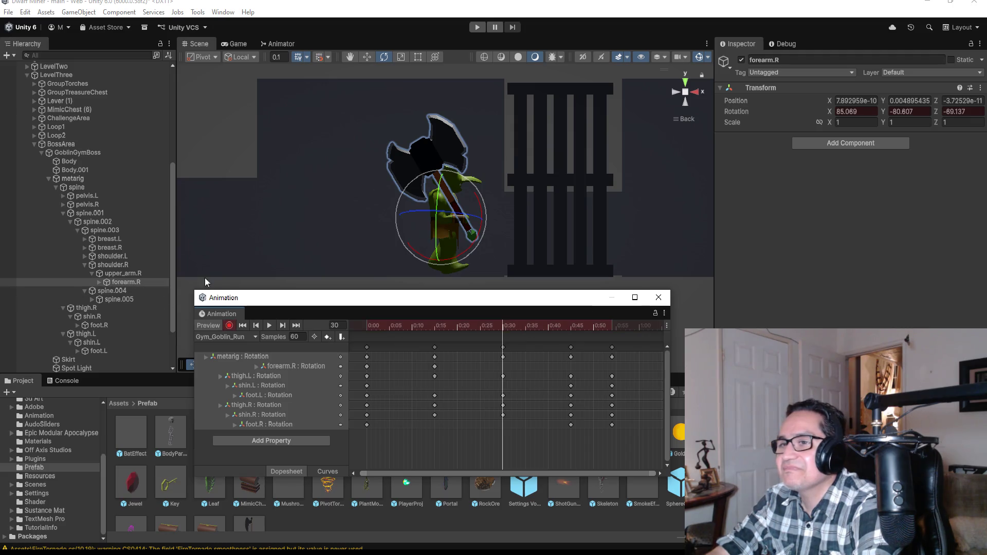
pyautogui.scroll(3, 484, 180)
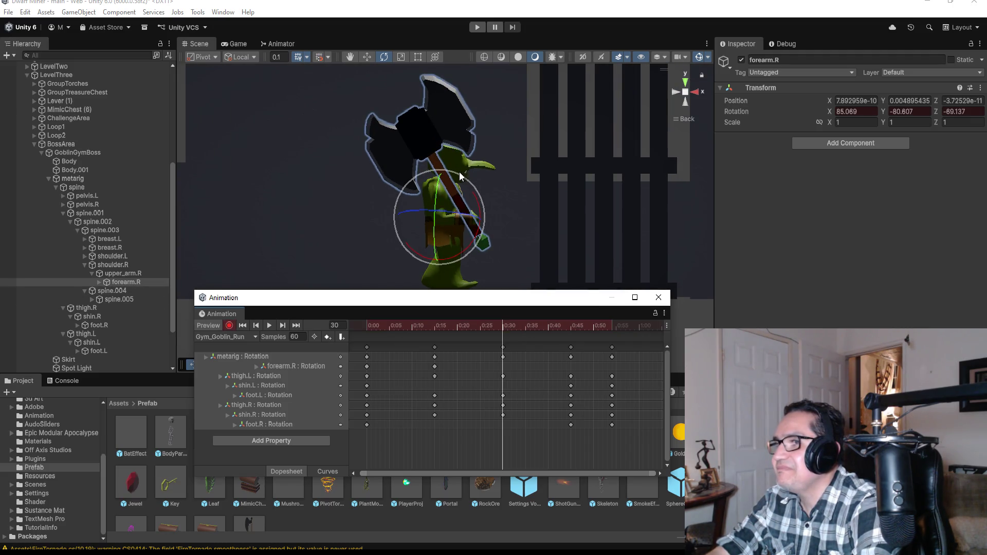
pyautogui.moveTo(460, 176); pyautogui.dragTo(467, 177)
pyautogui.click(229, 325)
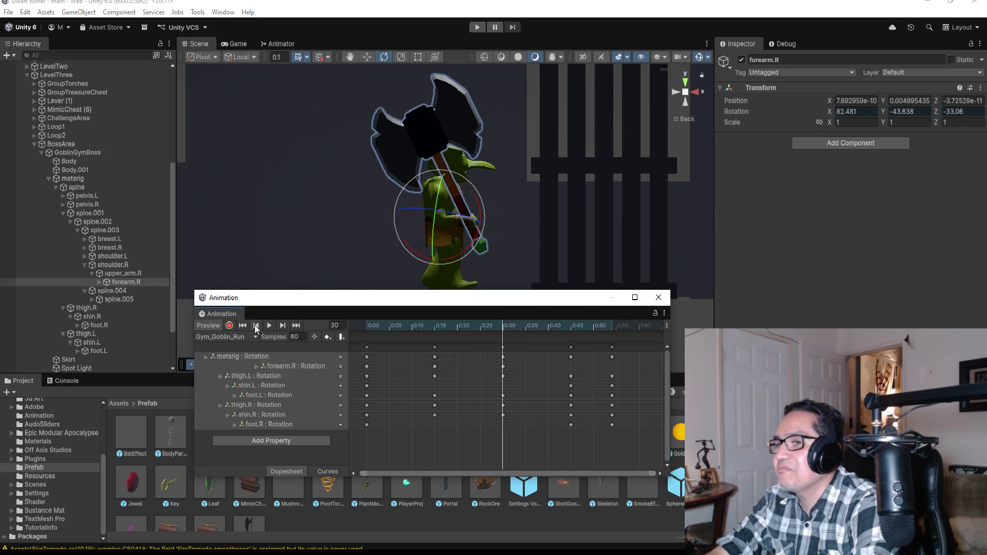
pyautogui.click(267, 325)
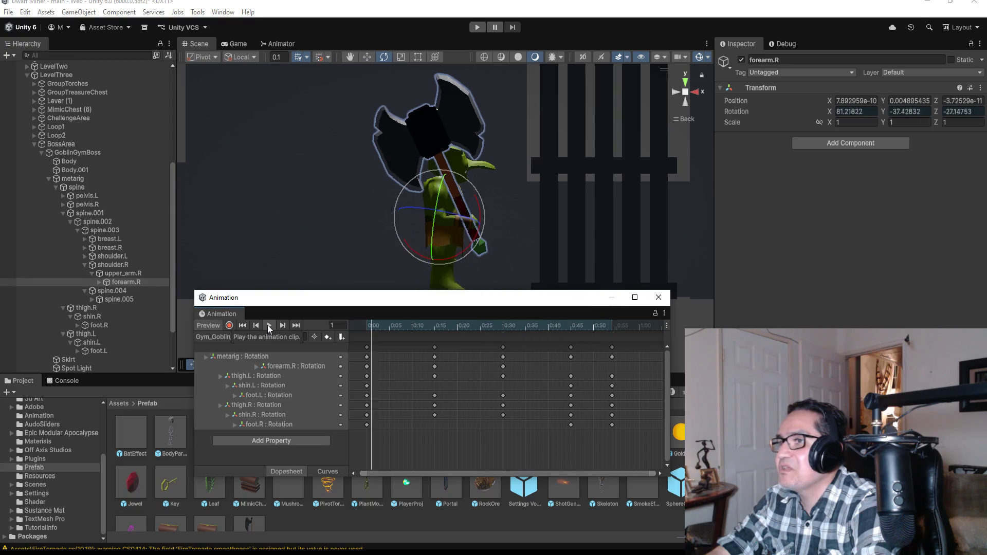
pyautogui.click(267, 325)
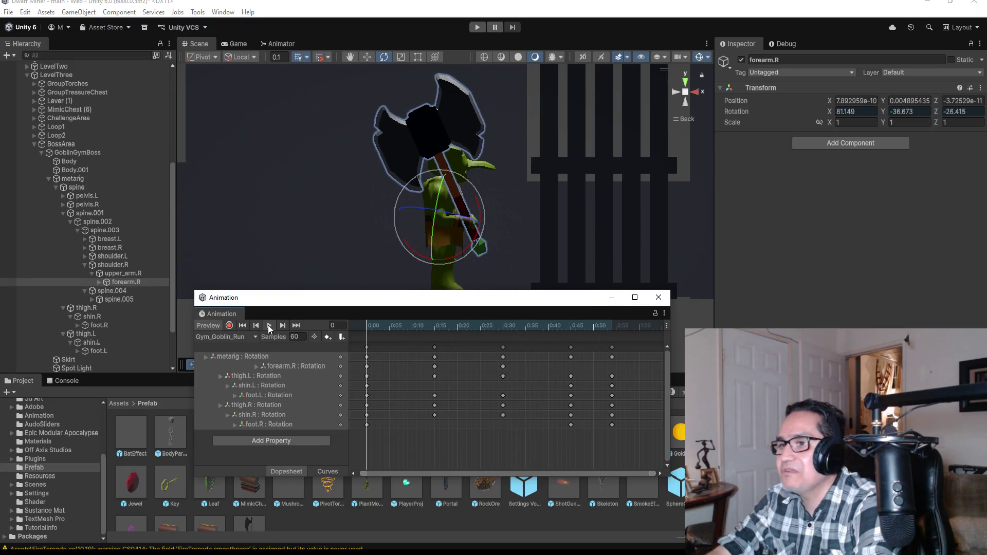
# - Record a forearm.R rotation key at frame 45 and preview the arm motion
pyautogui.click(282, 326)
pyautogui.click(282, 326)
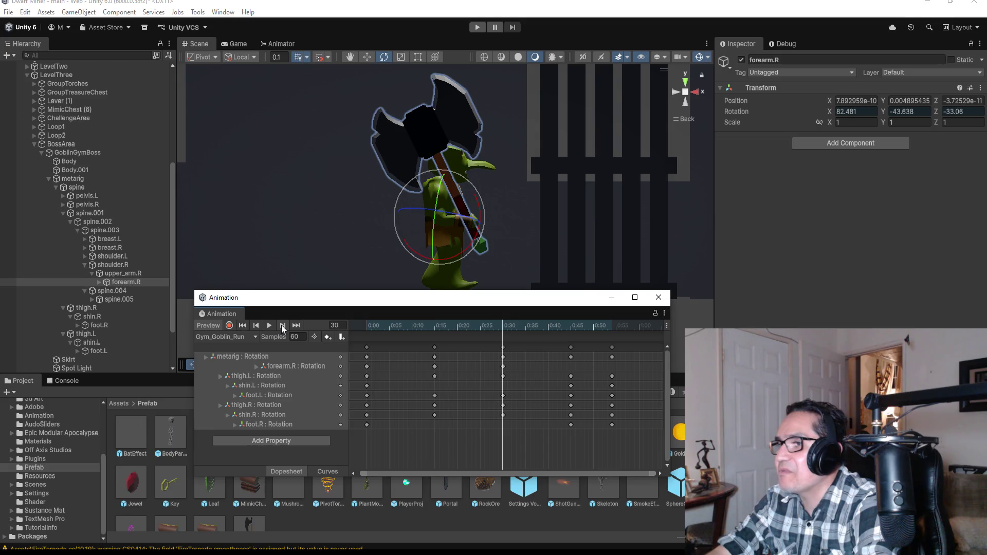
pyautogui.click(283, 326)
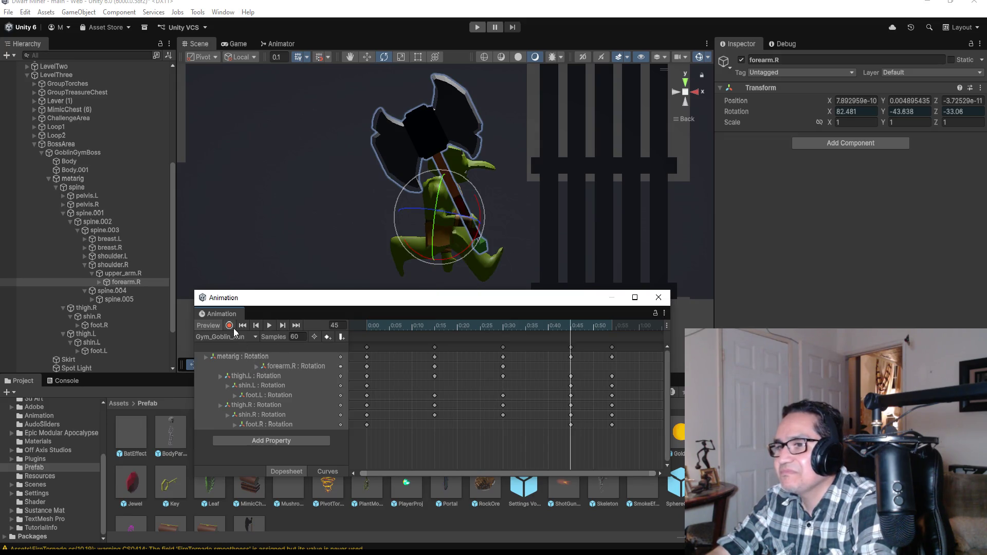
pyautogui.click(229, 325)
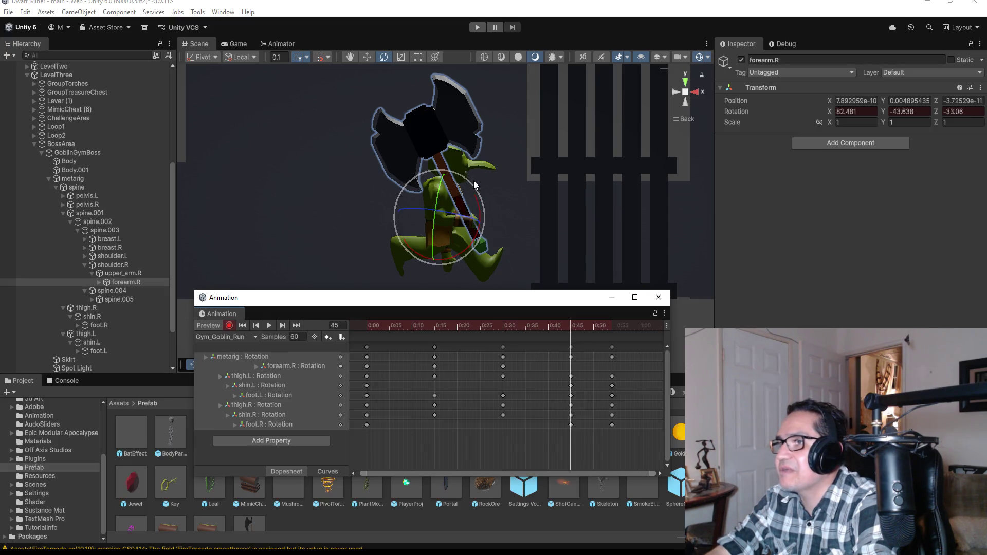
pyautogui.moveTo(473, 180); pyautogui.dragTo(473, 171)
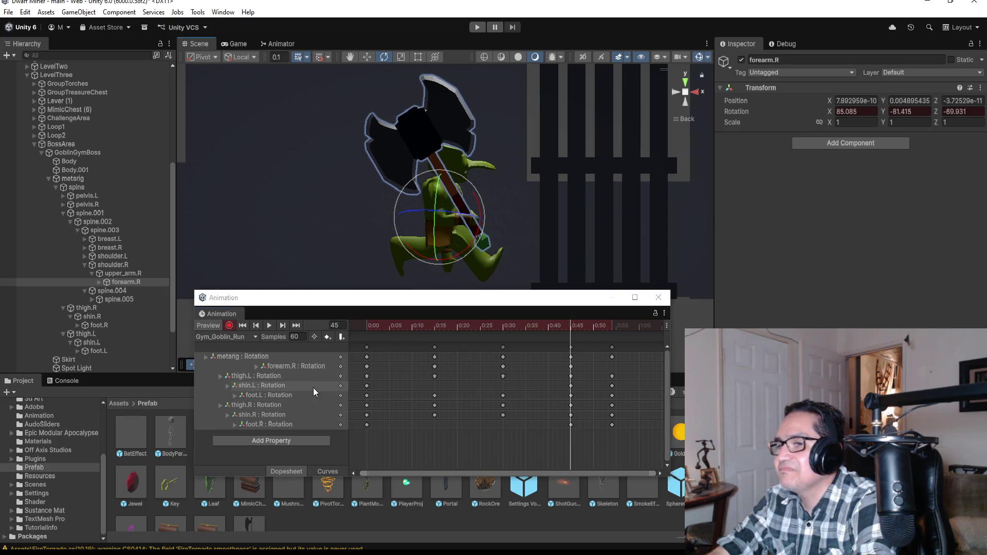
pyautogui.click(229, 325)
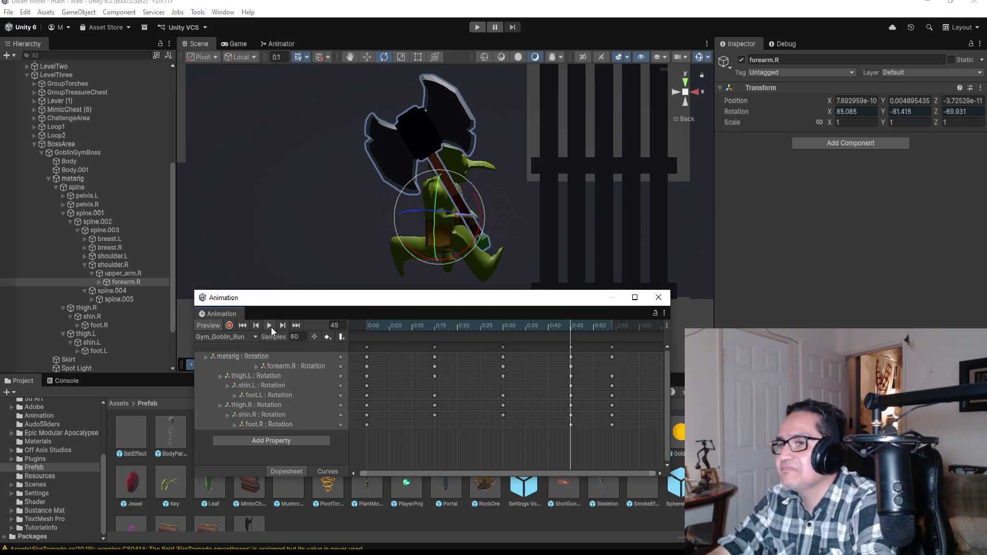
pyautogui.click(269, 326)
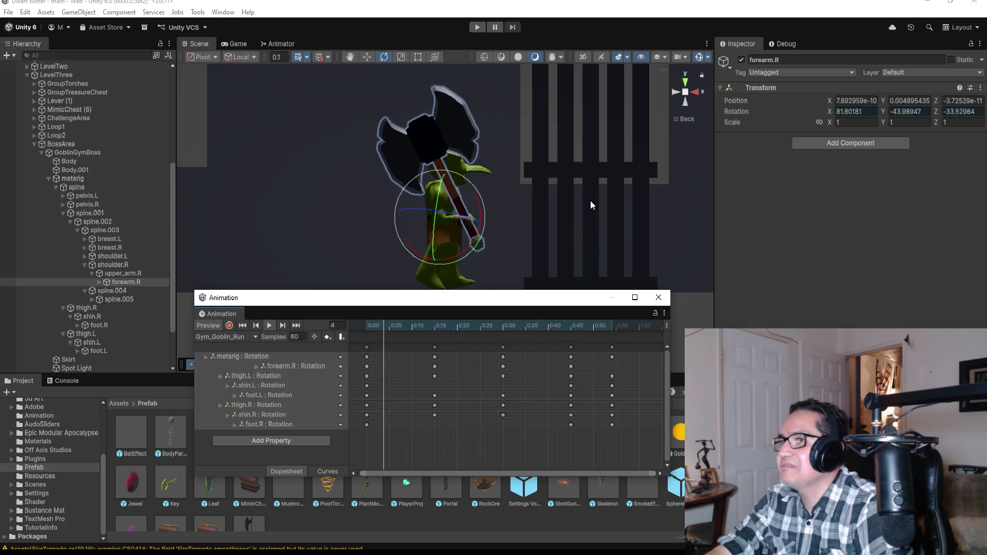
pyautogui.click(283, 326)
# - Record a forearm.R rotation key at frame 54 and preview the full swing
pyautogui.click(282, 325)
pyautogui.click(283, 326)
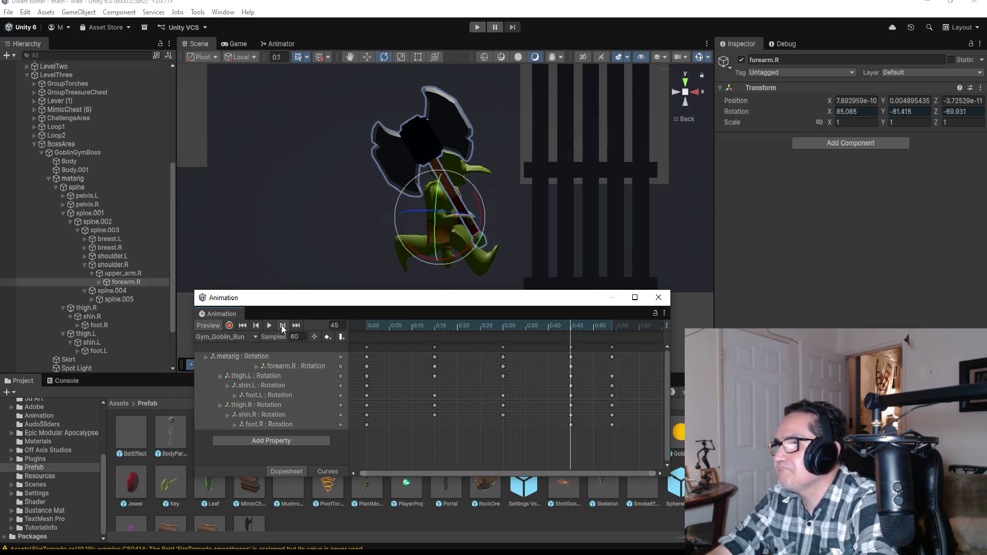
pyautogui.click(282, 325)
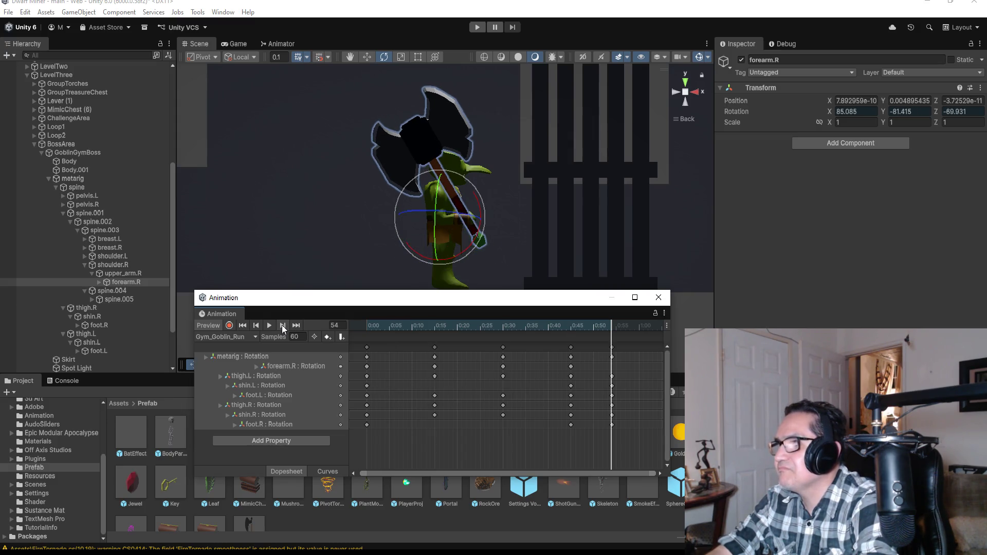
pyautogui.click(229, 326)
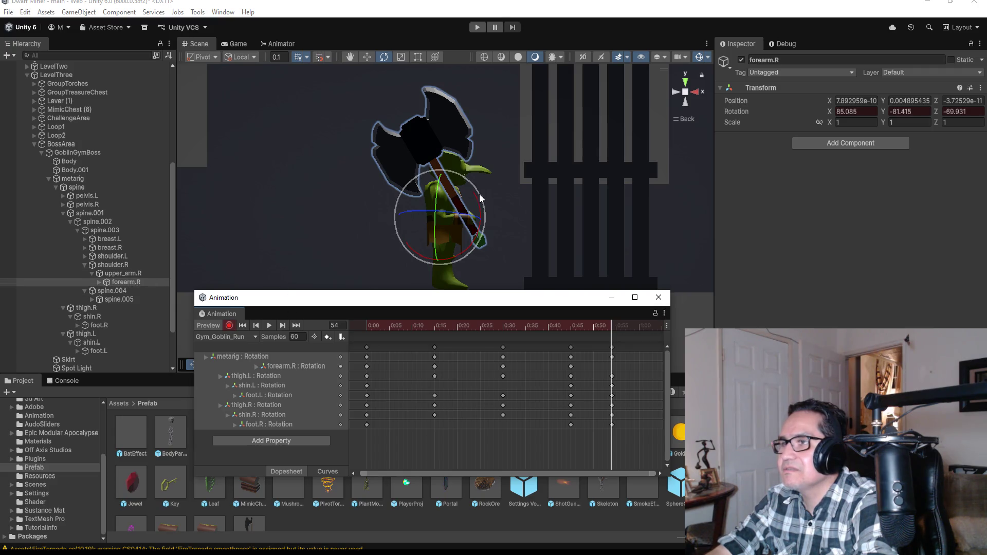
pyautogui.moveTo(465, 180); pyautogui.dragTo(437, 206)
pyautogui.click(229, 328)
pyautogui.click(268, 325)
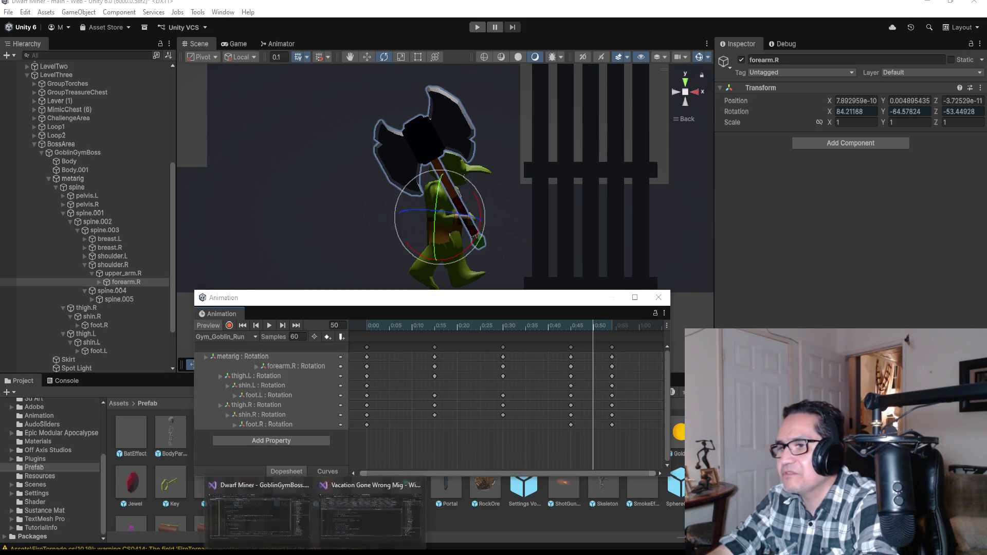
pyautogui.click(258, 526)
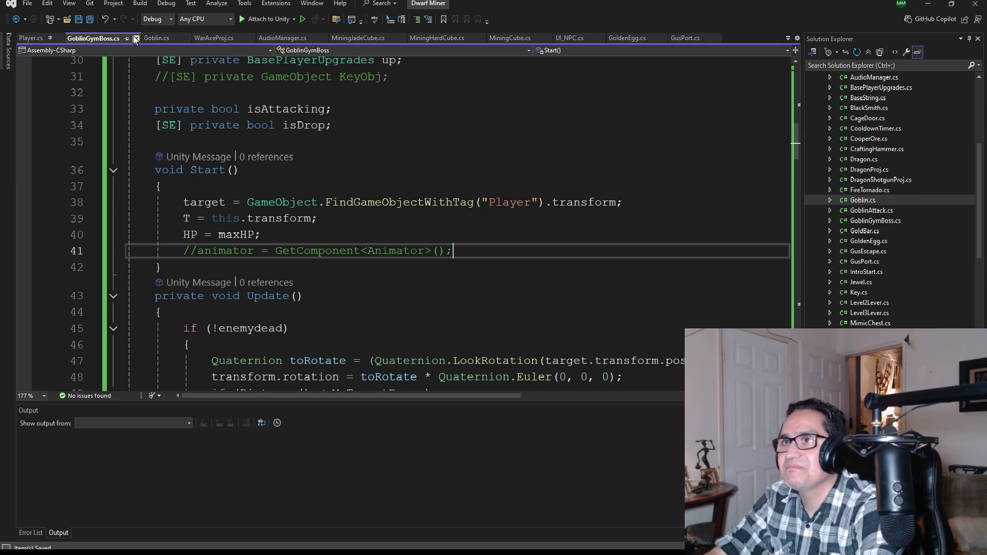
# - Uncomment the line-53 play call, change its clip from GoblinWalk to 'G_VBGoblin_Run', and save
pyautogui.scroll(2, 288, 264)
pyautogui.scroll(-6, 319, 275)
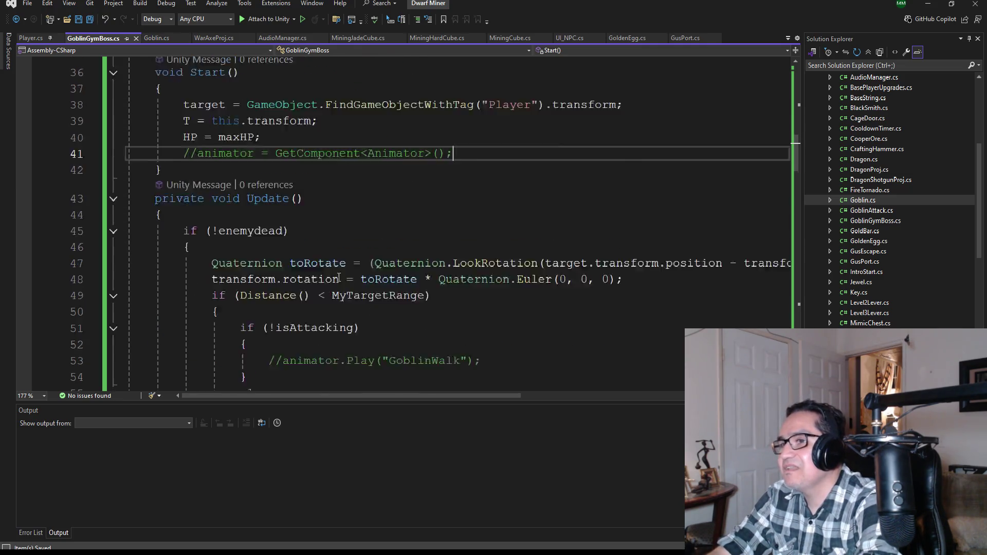
pyautogui.scroll(-1, 291, 265)
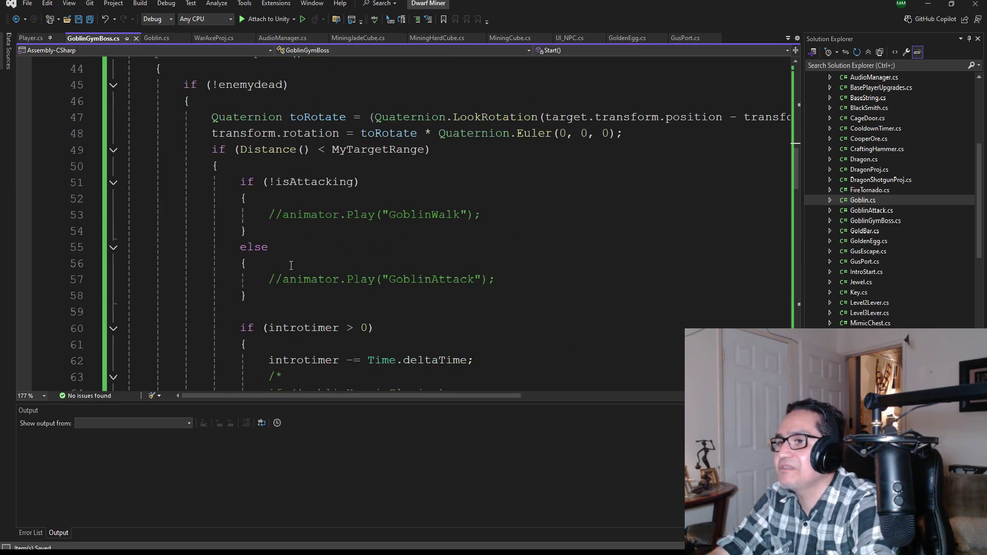
pyautogui.click(281, 214)
pyautogui.press('BackSpace')
pyautogui.press('BackSpace')
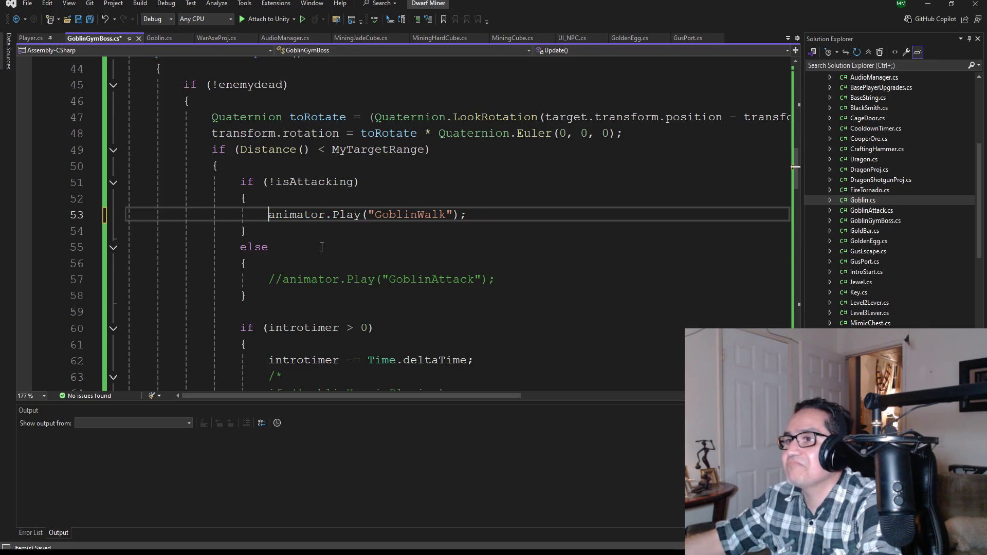
pyautogui.doubleClick(398, 215)
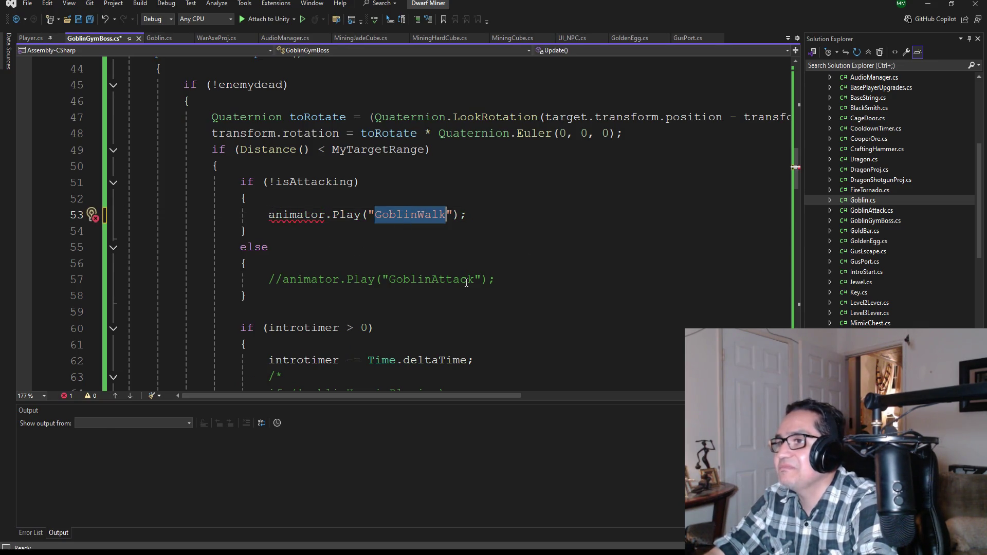
pyautogui.press('BackSpace')
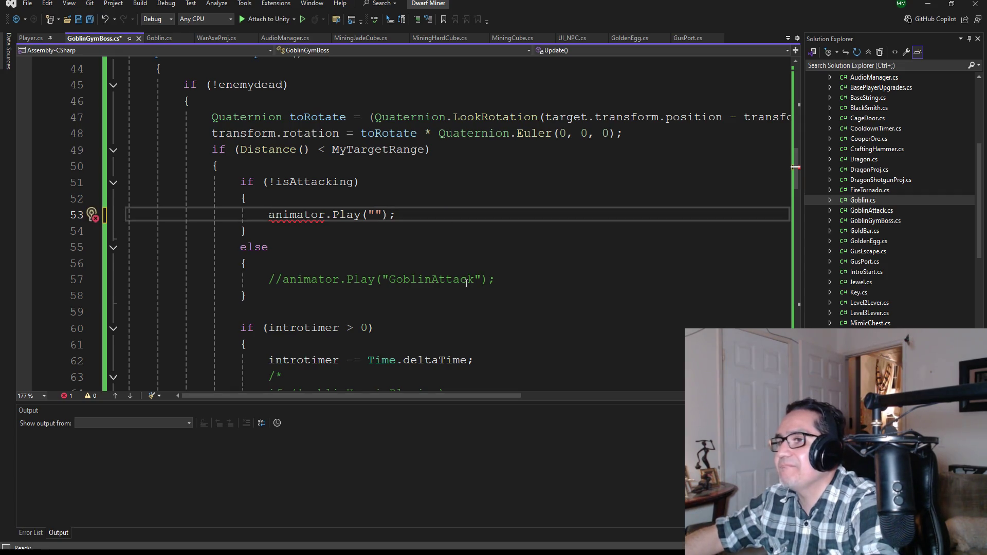
pyautogui.write('Gym')
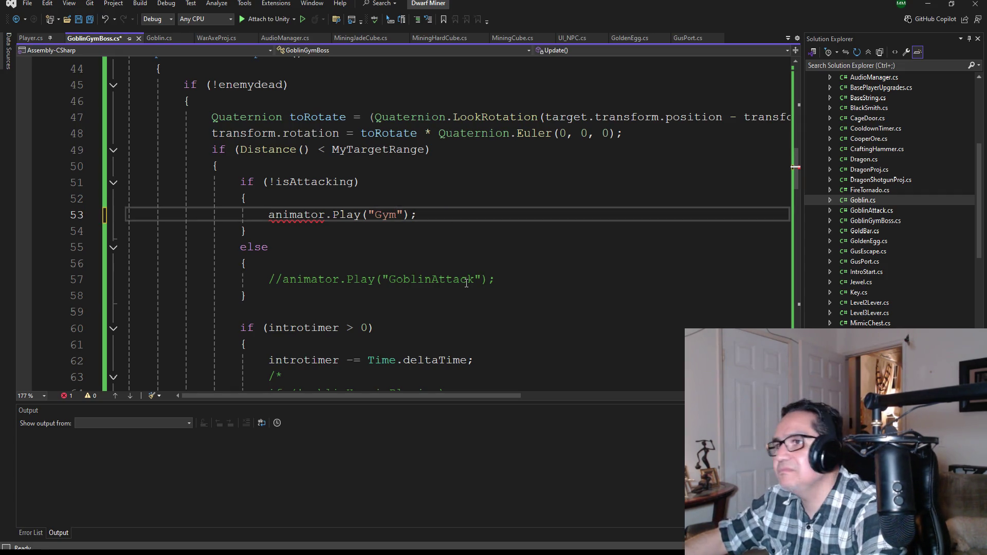
pyautogui.write('_VB')
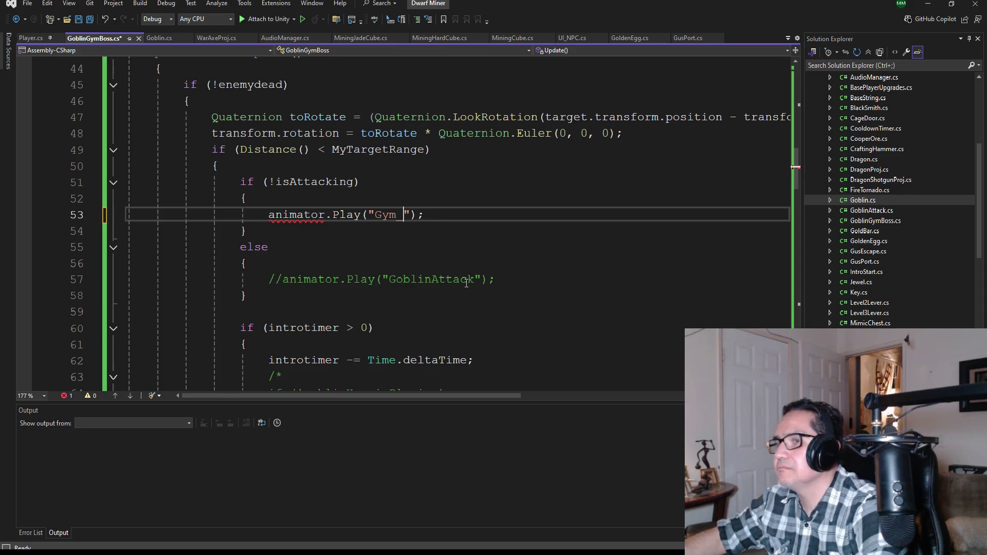
pyautogui.write('Goblin')
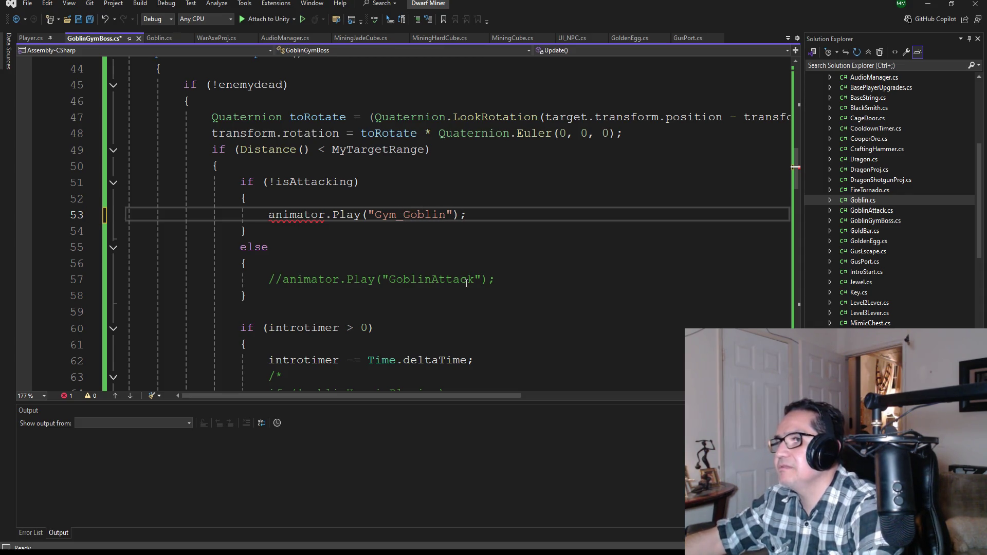
pyautogui.write('_Run')
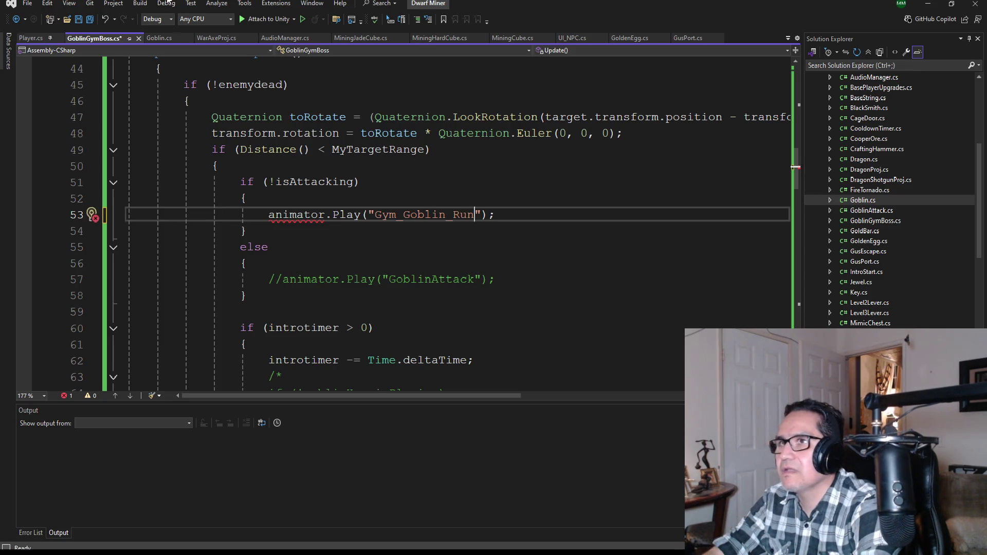
pyautogui.click(89, 19)
# - Uncomment the serialized Animator animator field, save the script, and return to Unity
pyautogui.scroll(1, 288, 185)
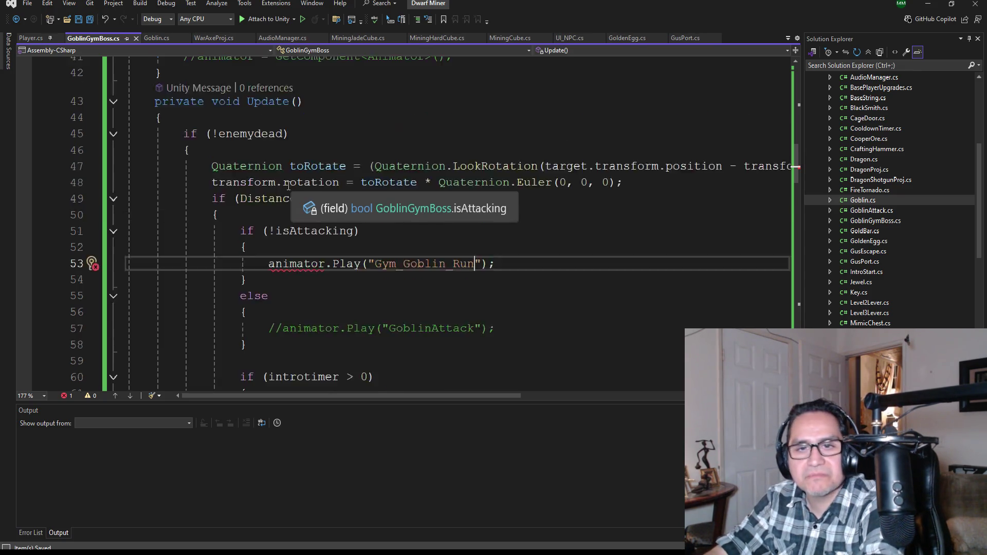
pyautogui.scroll(9, 288, 185)
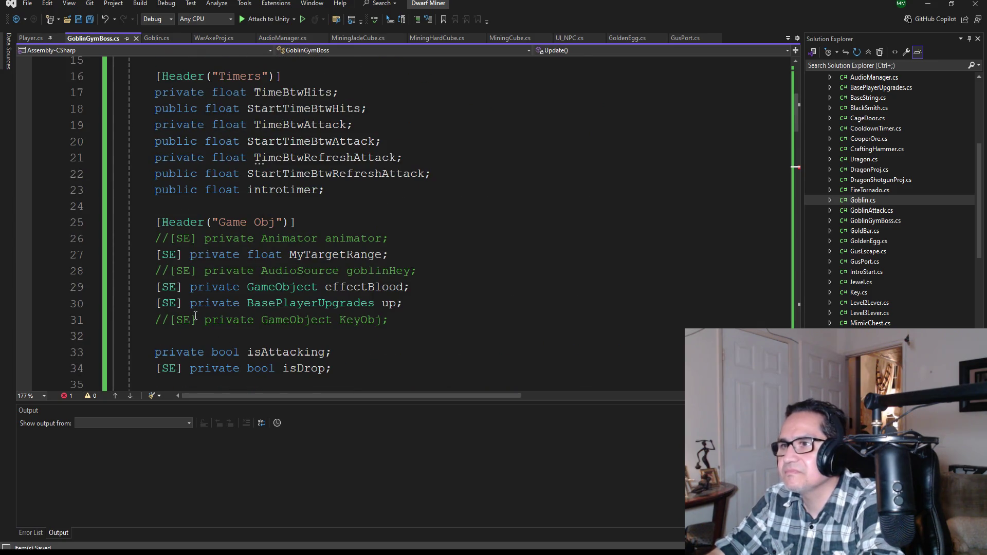
pyautogui.click(172, 238)
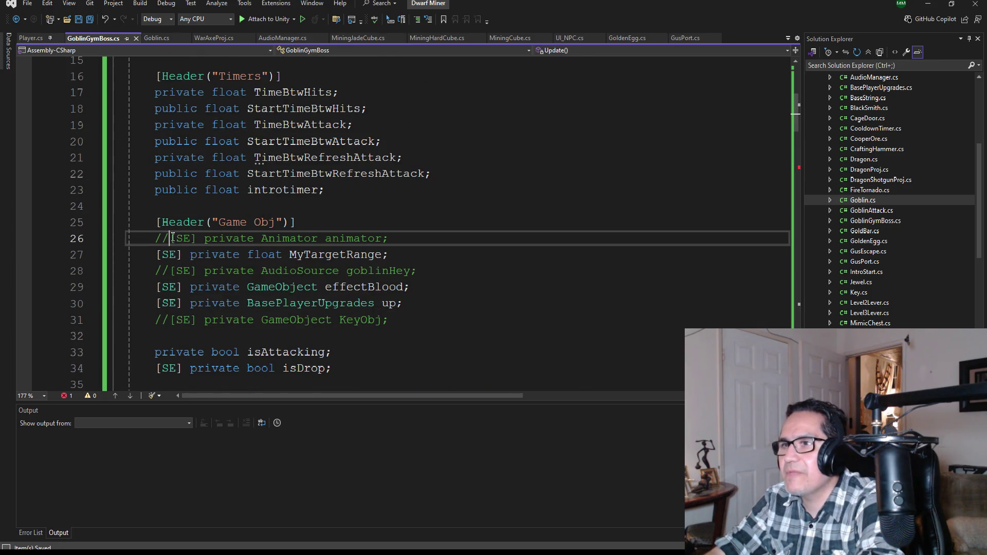
pyautogui.press('BackSpace')
pyautogui.press('BackSpace')
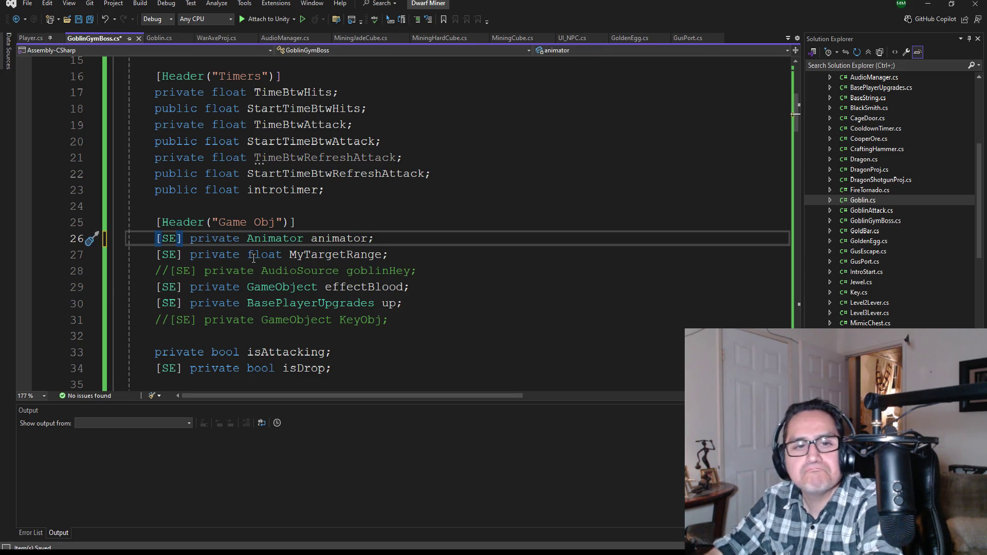
pyautogui.click(89, 19)
pyautogui.scroll(-4, 252, 291)
pyautogui.scroll(-7, 253, 291)
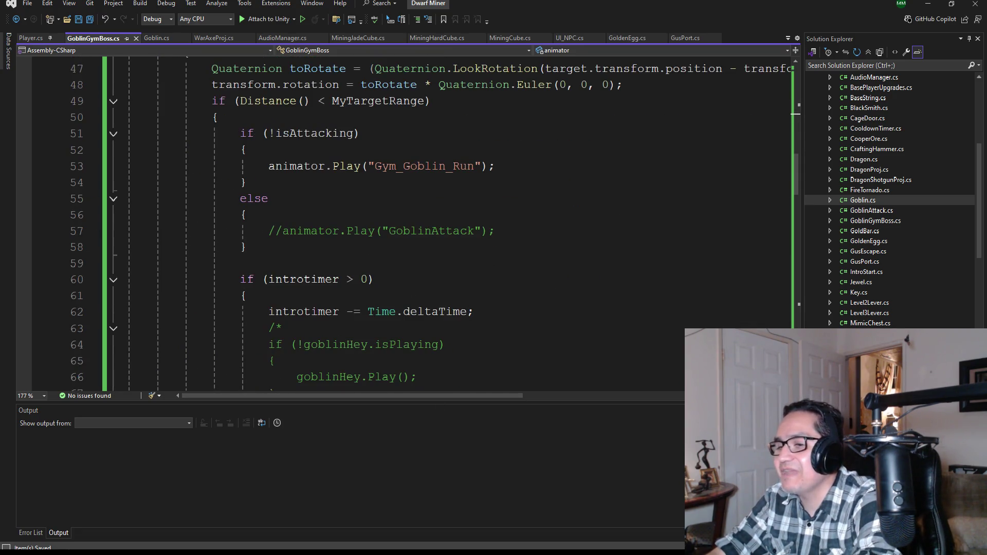
pyautogui.hotkey('alt', 'Tab')
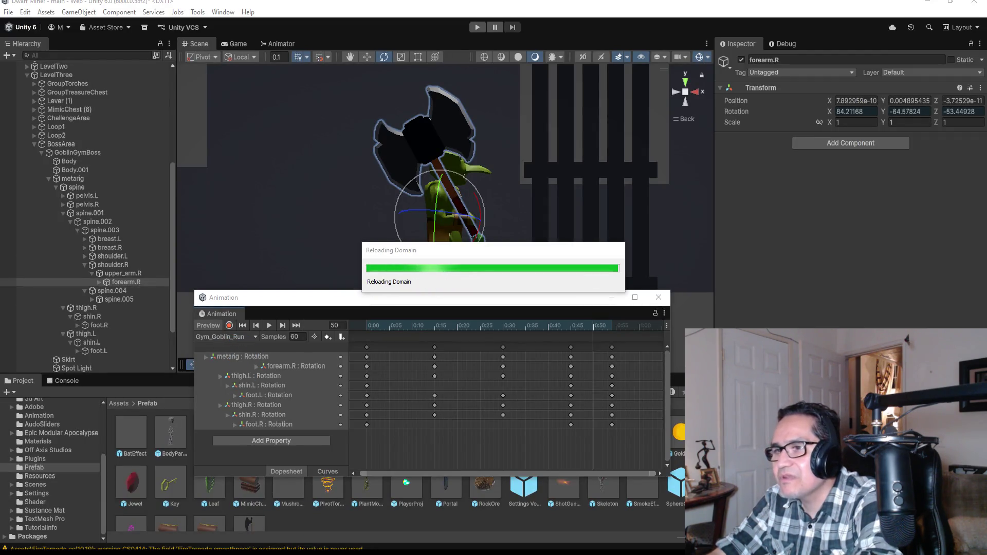
# - Return to Unity and preview the Gym_Goblin_Slash clip
pyautogui.moveTo(316, 554)
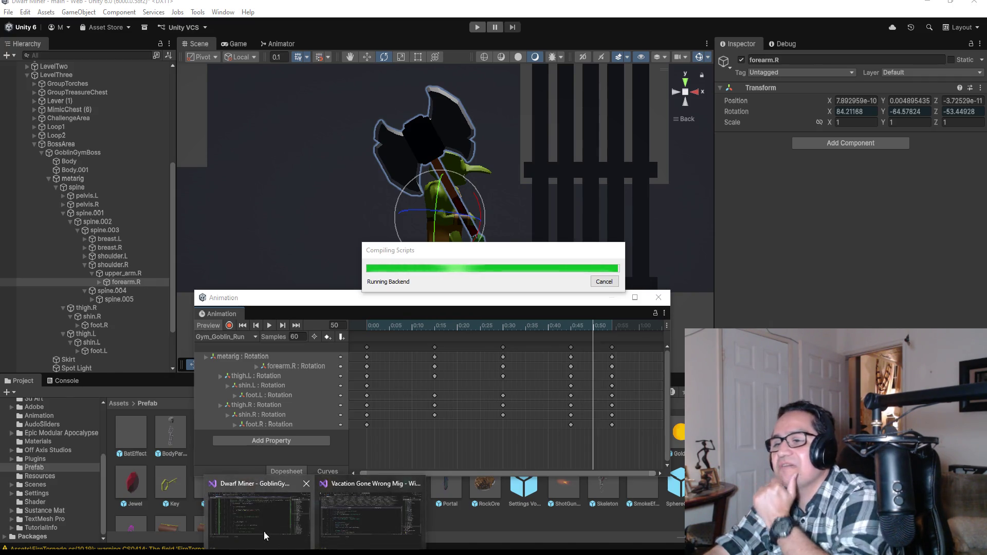
pyautogui.moveTo(263, 532)
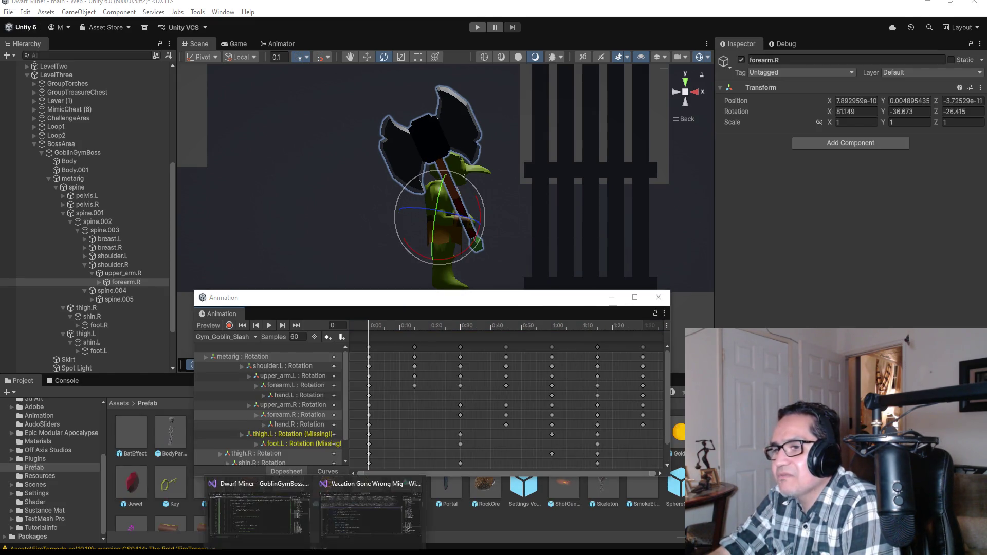
pyautogui.click(266, 525)
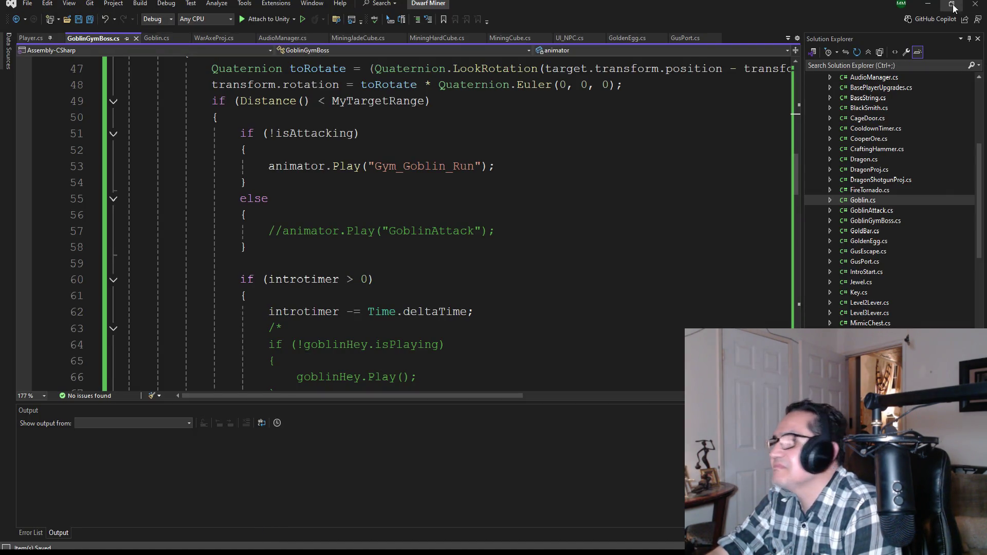
pyautogui.click(937, 7)
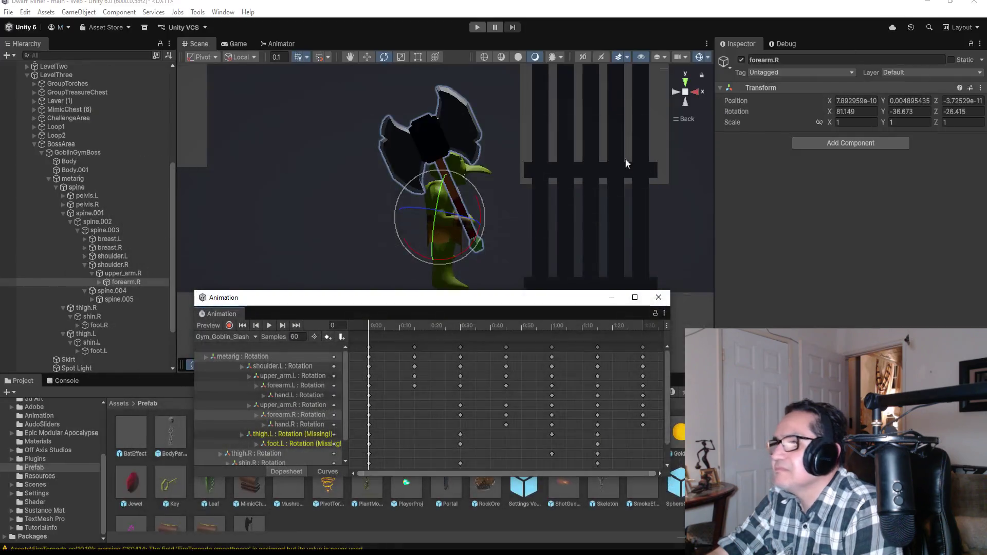
pyautogui.click(271, 326)
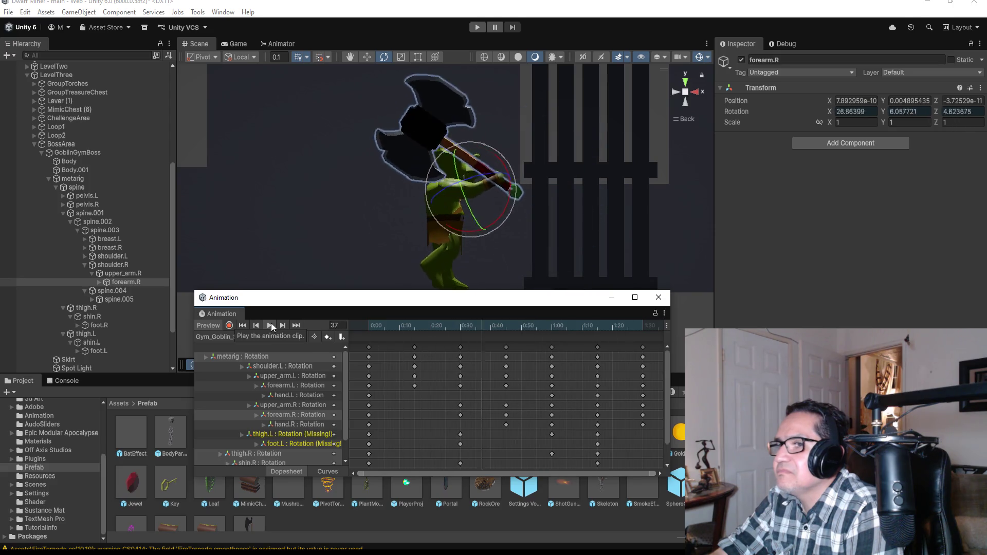
pyautogui.click(270, 326)
# - Preview the Gym_Goblin_Run and Gym_Goblin_Wide clips, then reselect Gym_Goblin_Slash
pyautogui.click(241, 338)
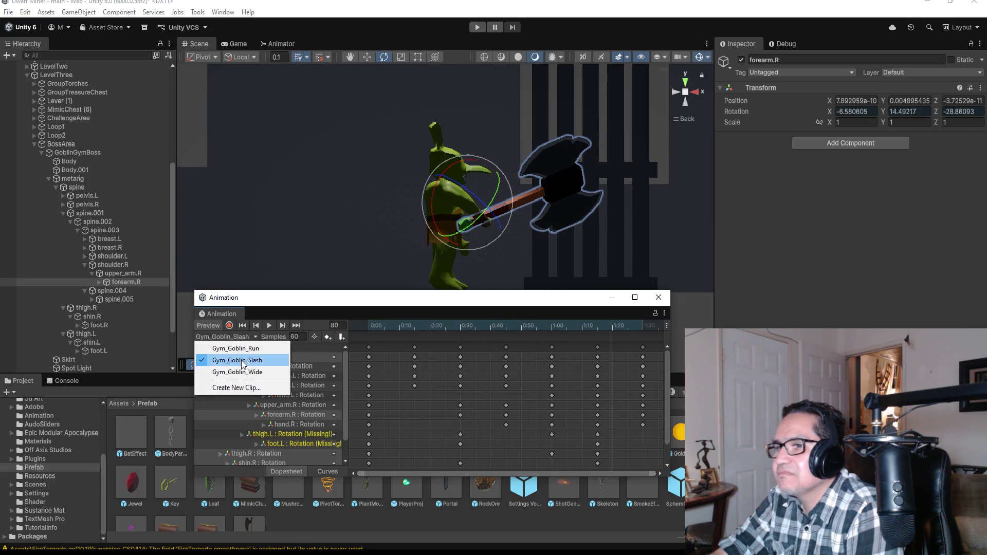
pyautogui.click(236, 348)
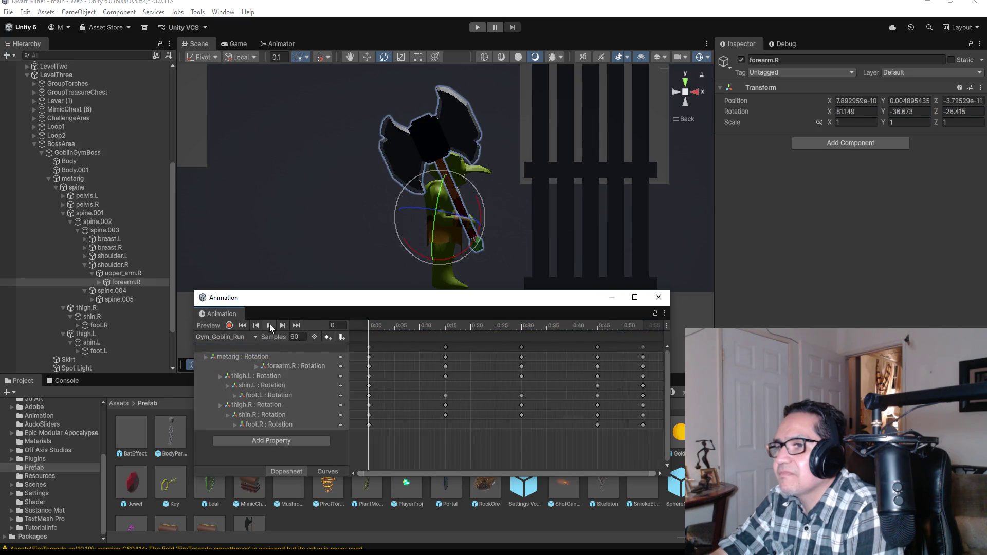
pyautogui.click(270, 325)
pyautogui.click(270, 325)
pyautogui.click(233, 336)
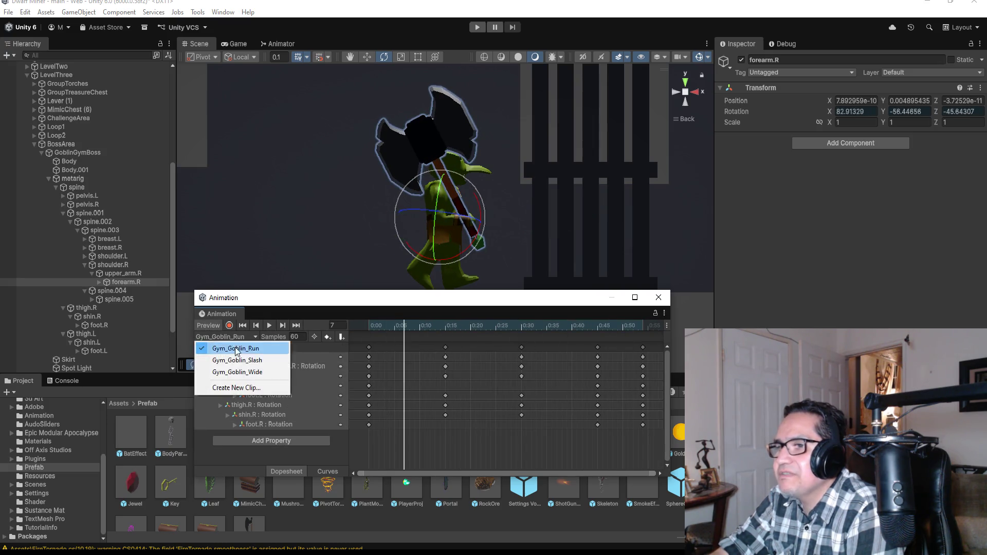
pyautogui.click(242, 373)
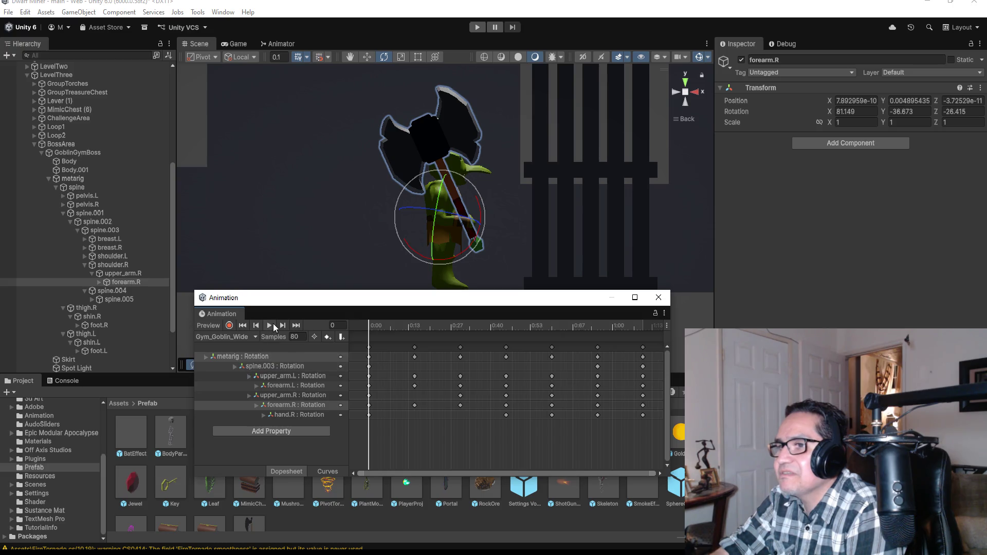
pyautogui.click(270, 325)
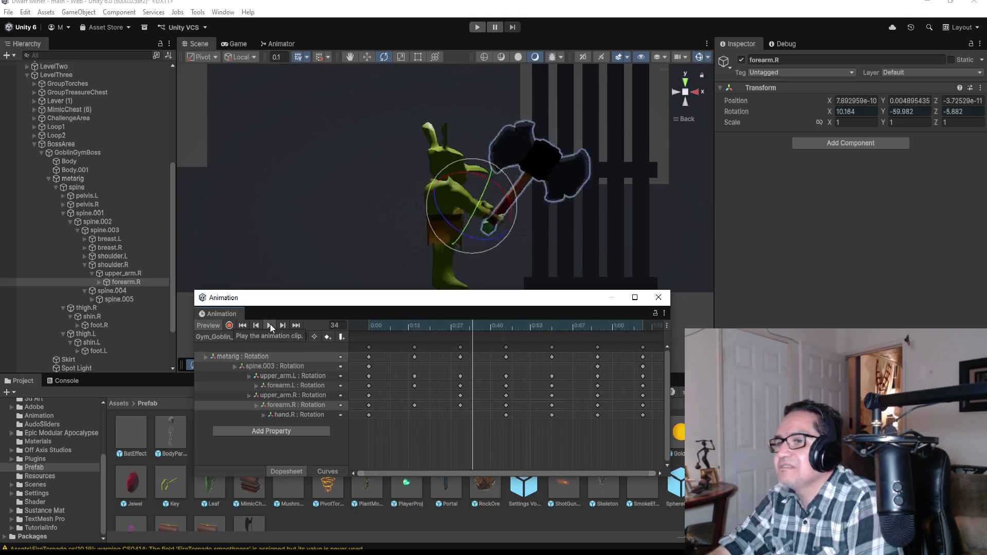
pyautogui.click(270, 325)
pyautogui.click(244, 337)
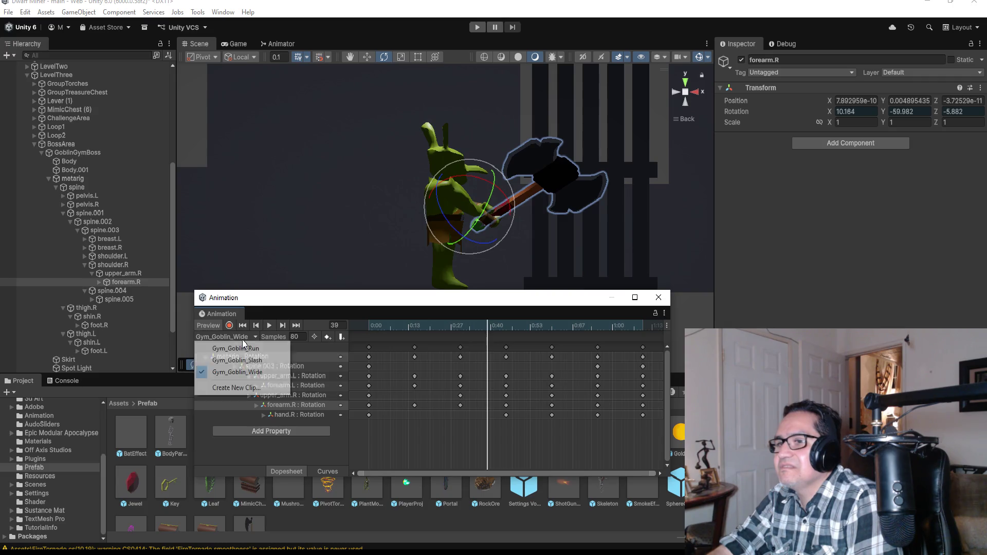
pyautogui.click(237, 360)
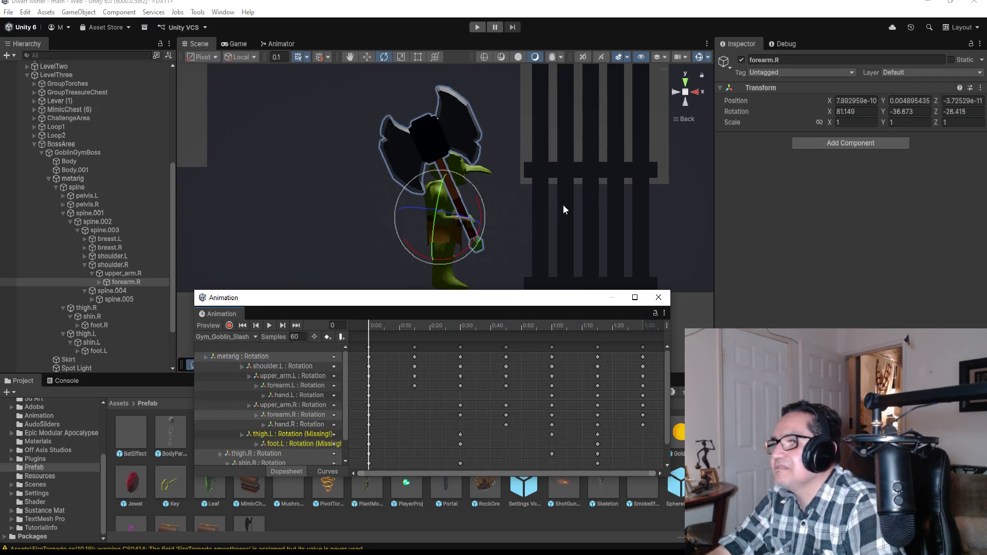
# - Preview Gym_Goblin_Slash from the goblin's front, then reselect Gym_Goblin_Run
pyautogui.moveTo(563, 204)
pyautogui.keyDown('alt'); pyautogui.mouseDown()
pyautogui.moveTo(513, 193)
pyautogui.moveTo(335, 204)
pyautogui.moveTo(320, 319)
pyautogui.mouseUp(); pyautogui.keyUp('alt')
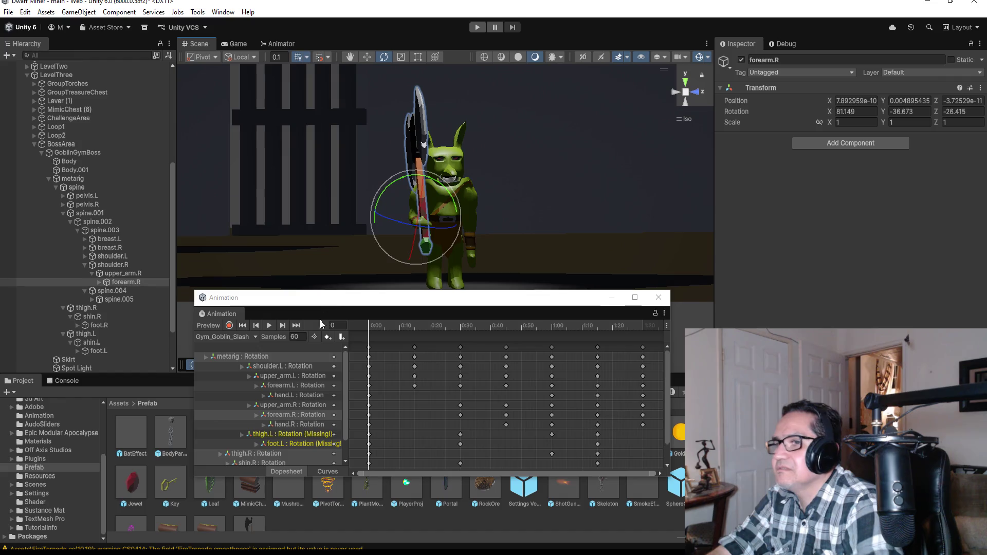
pyautogui.click(270, 326)
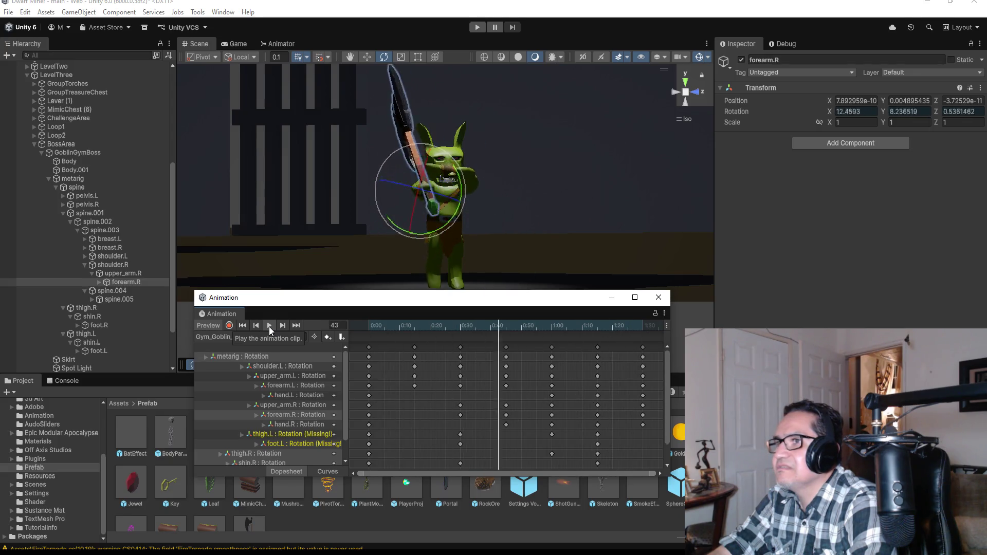
pyautogui.click(270, 326)
pyautogui.click(231, 339)
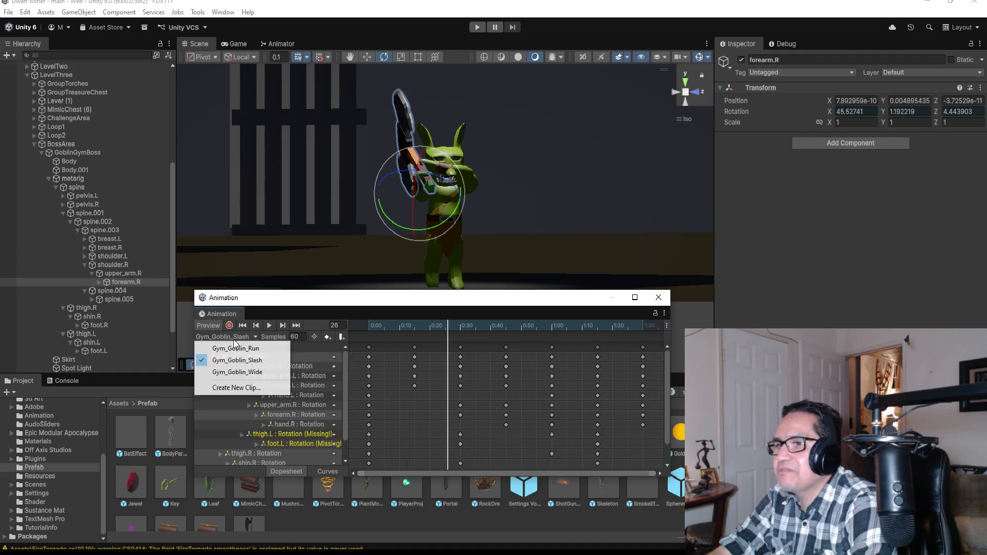
pyautogui.click(236, 349)
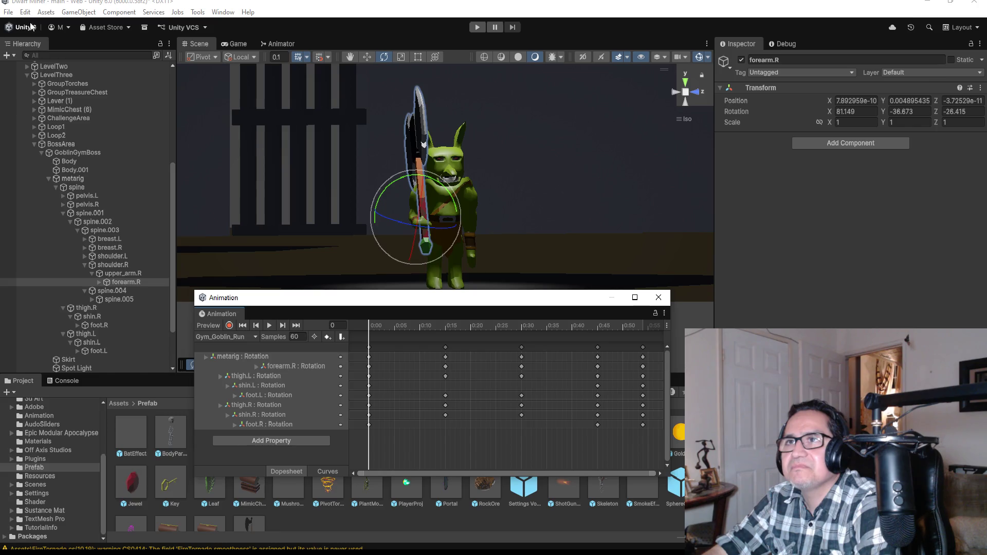
# - Save the project, select GoblinGymBoss, and close the Animation window
pyautogui.click(8, 12)
pyautogui.click(39, 64)
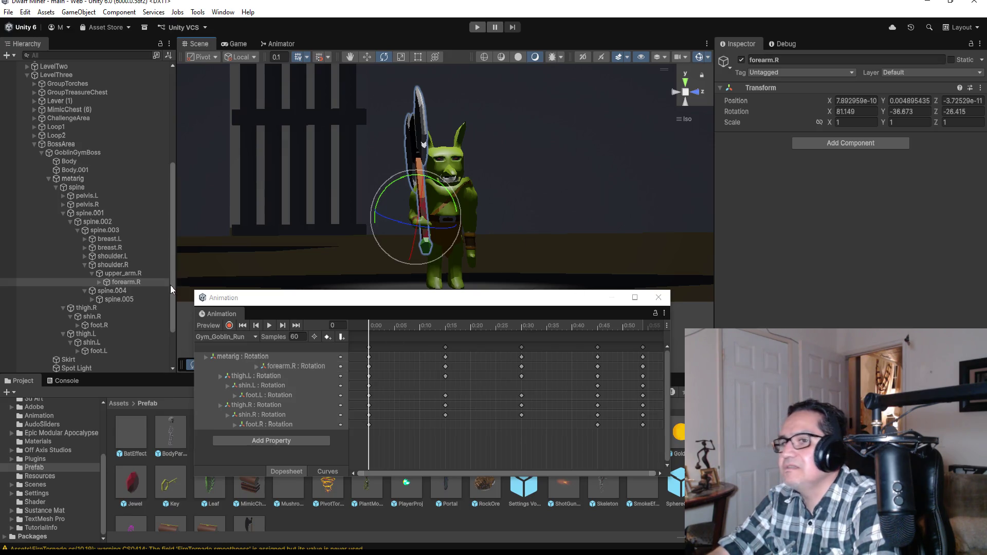
pyautogui.click(75, 152)
pyautogui.scroll(-5, 849, 190)
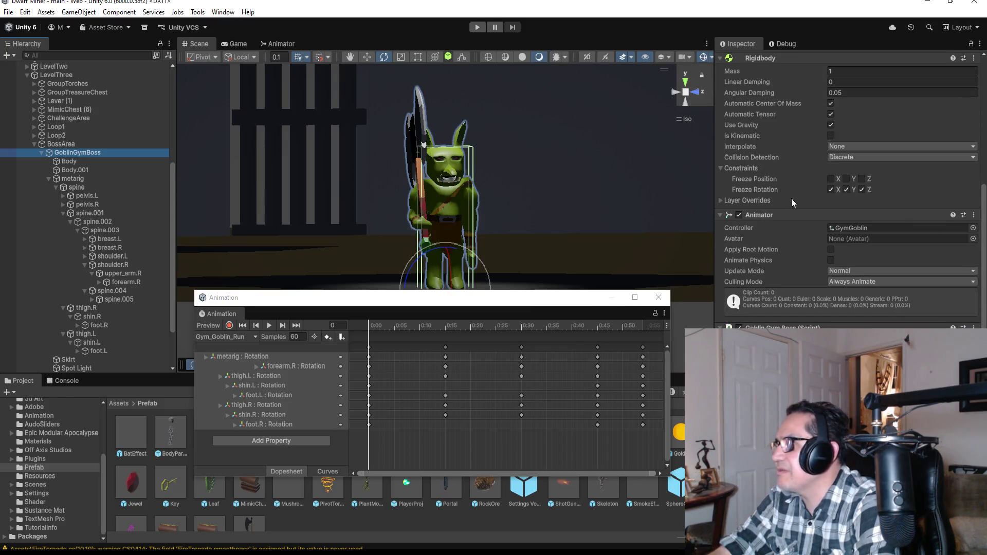
pyautogui.click(764, 217)
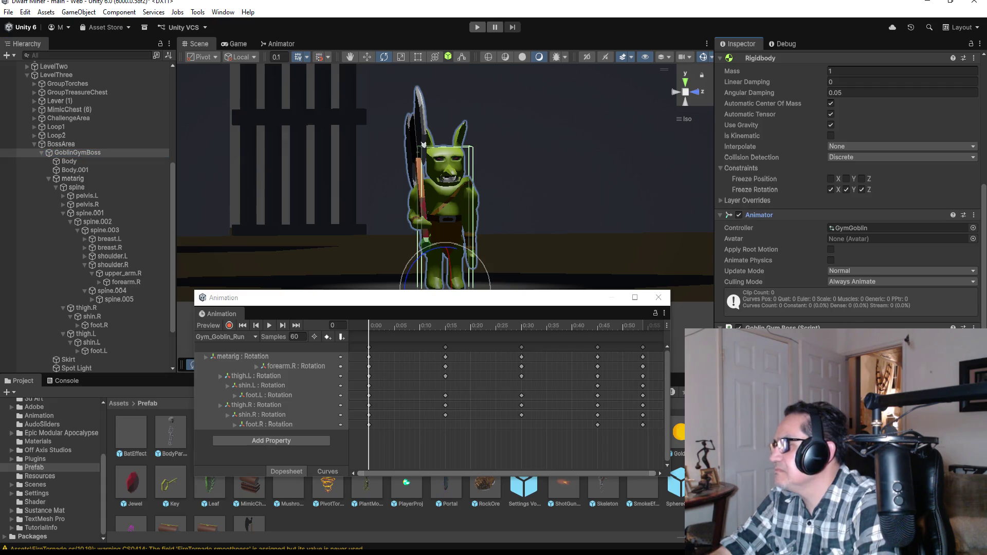
pyautogui.click(658, 299)
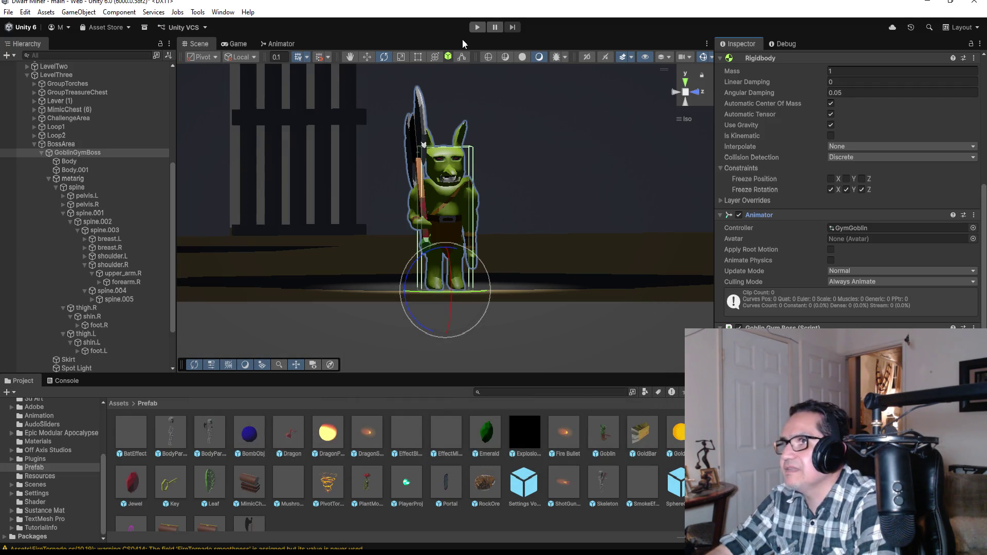
pyautogui.click(483, 29)
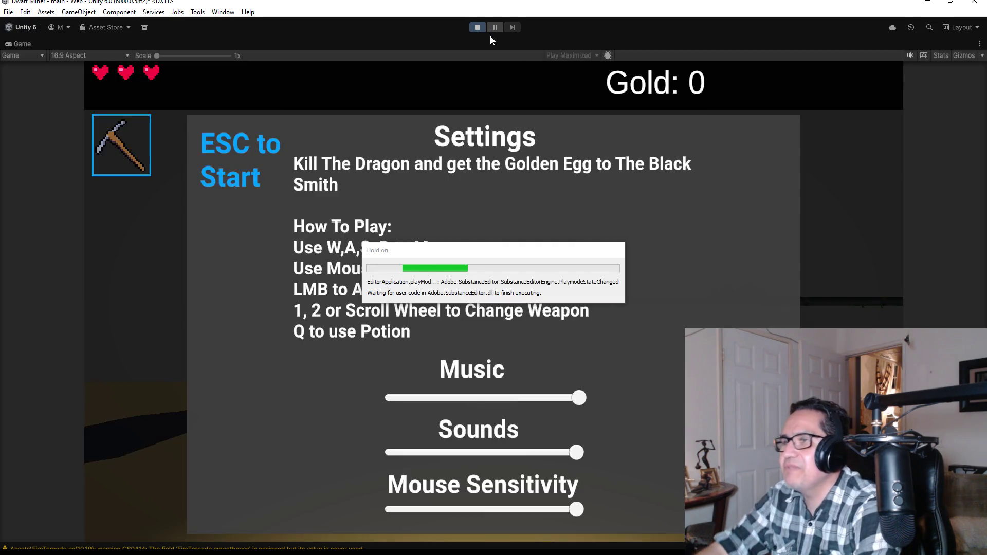
# - Dismiss the settings panel, equip weapon 2, and walk toward the goblin boss
pyautogui.press('Escape')
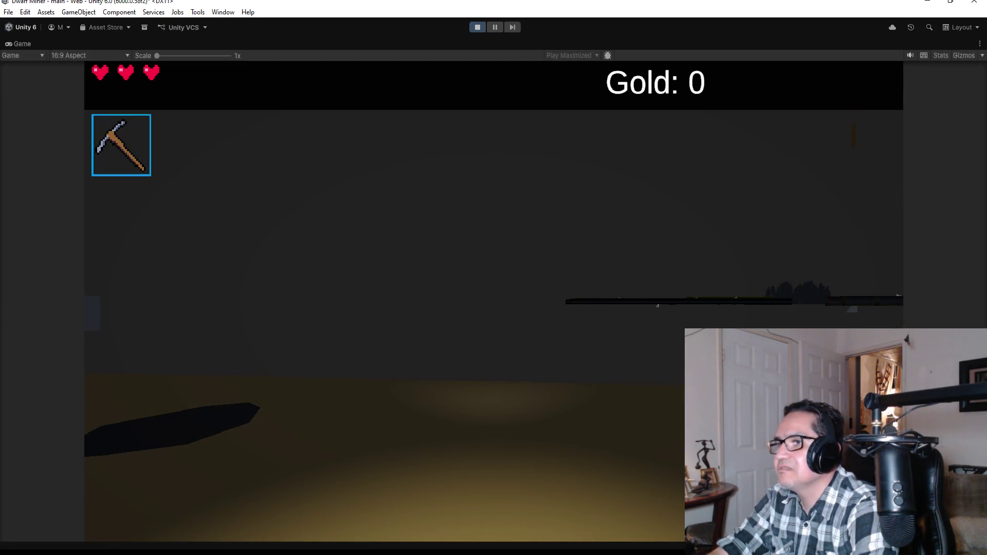
pyautogui.press('2')
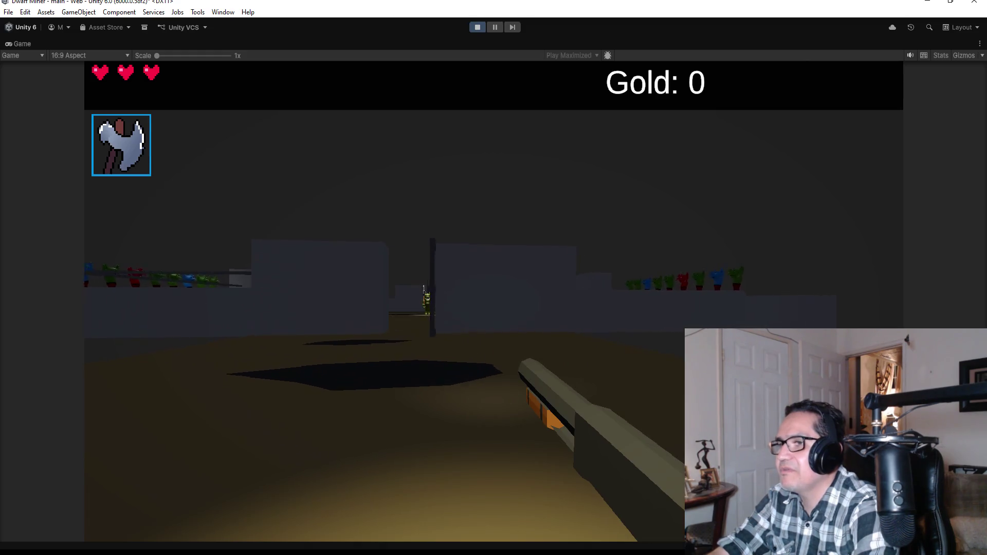
pyautogui.press('w')
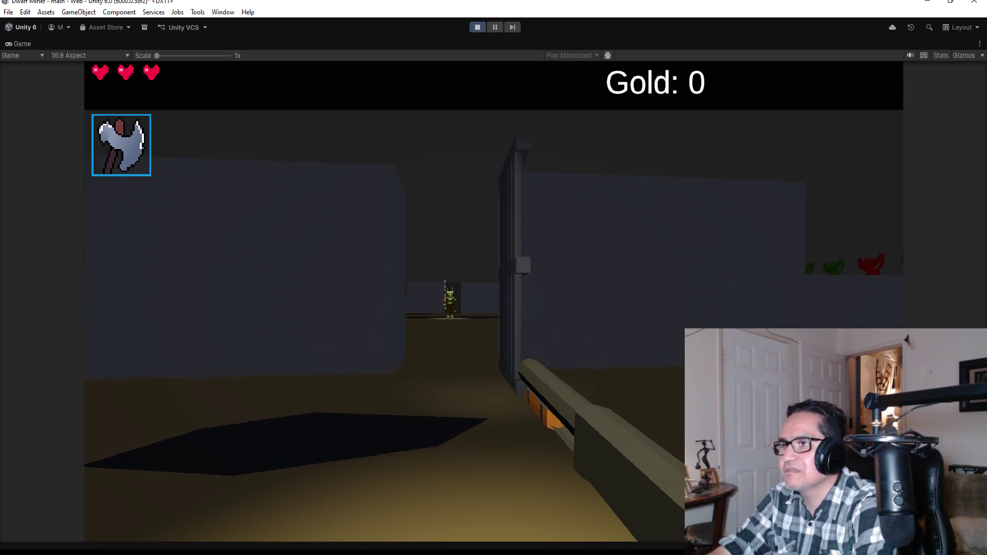
pyautogui.press('w')
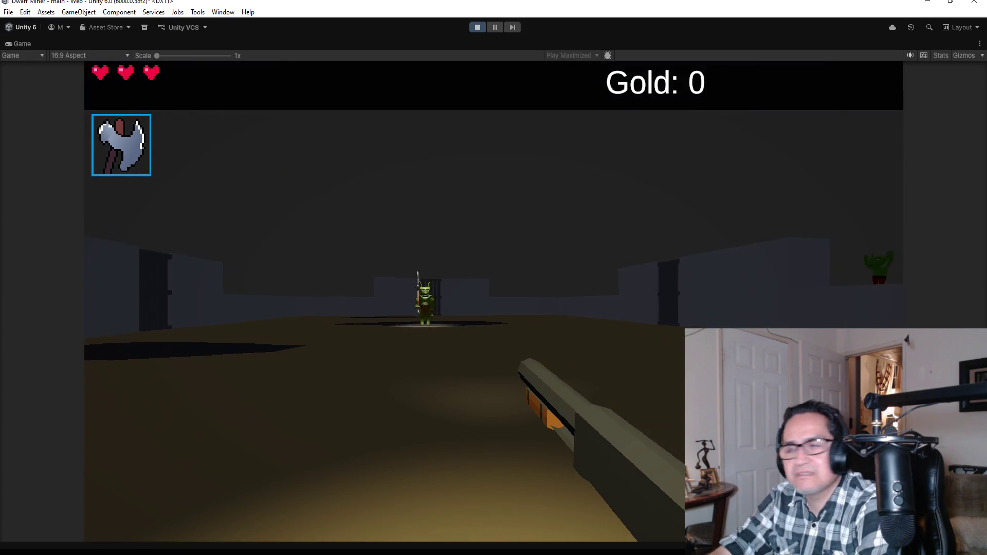
pyautogui.press('w')
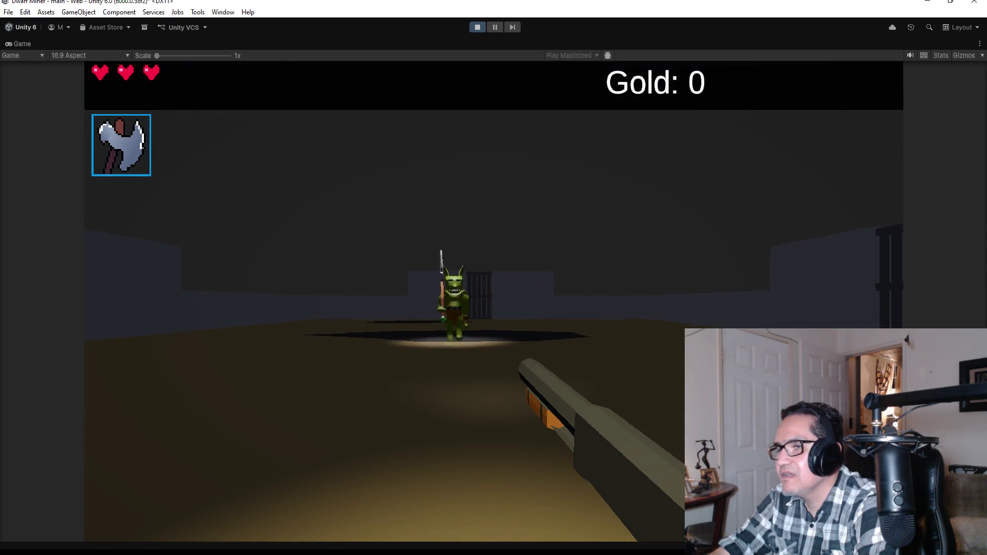
# - Attack and shoot the approaching goblin boss, then pause and exit Play mode
pyautogui.click(493, 301)
pyautogui.press('w')
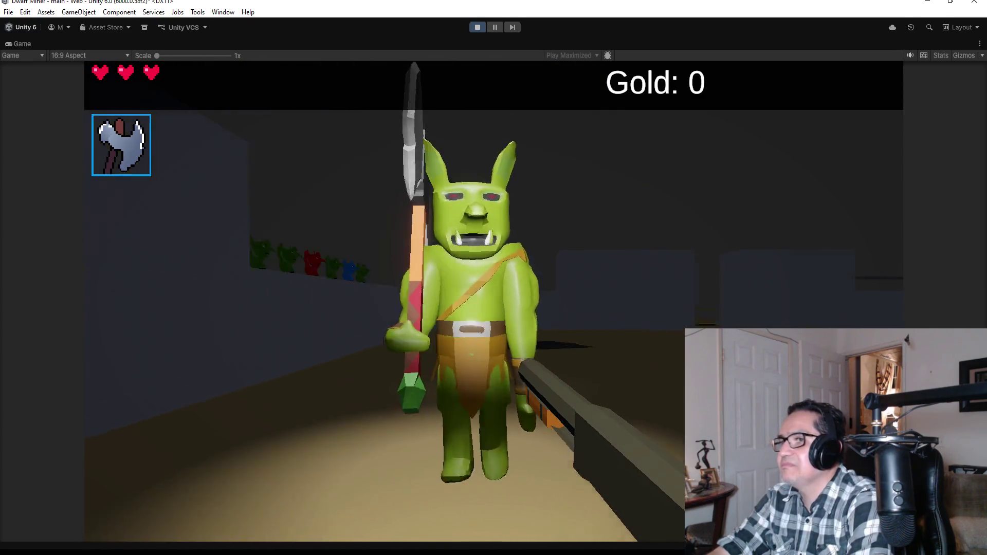
pyautogui.click(493, 301)
pyautogui.press('s')
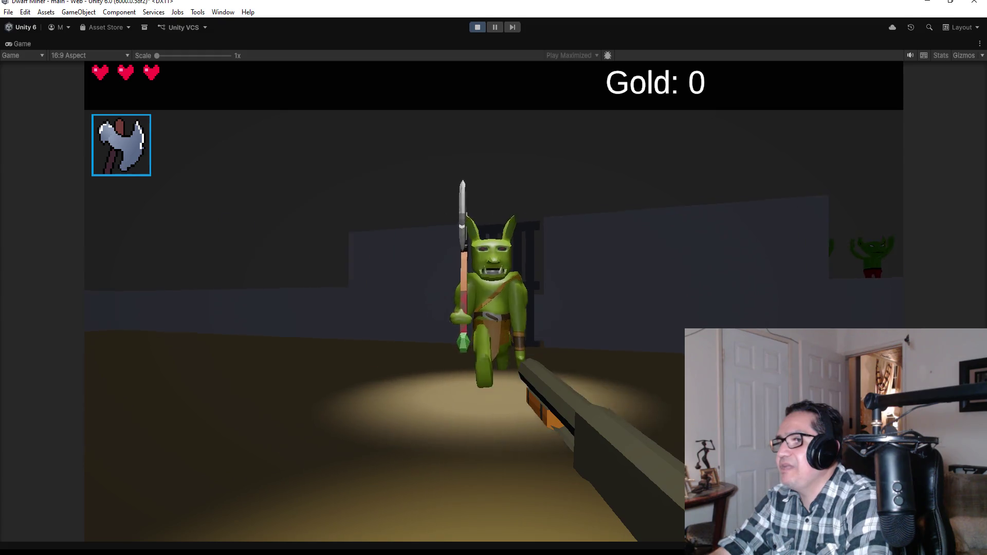
pyautogui.click(493, 301)
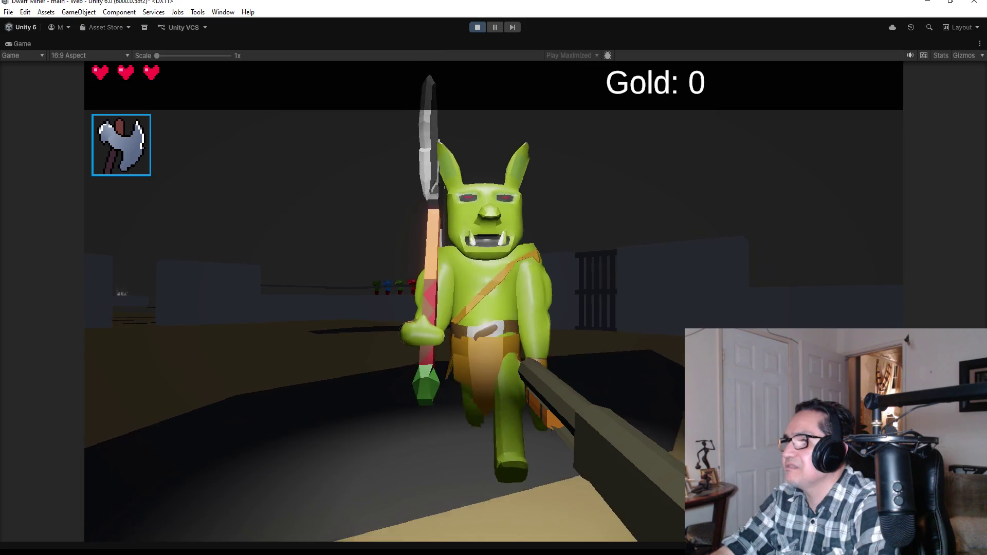
pyautogui.click(494, 301)
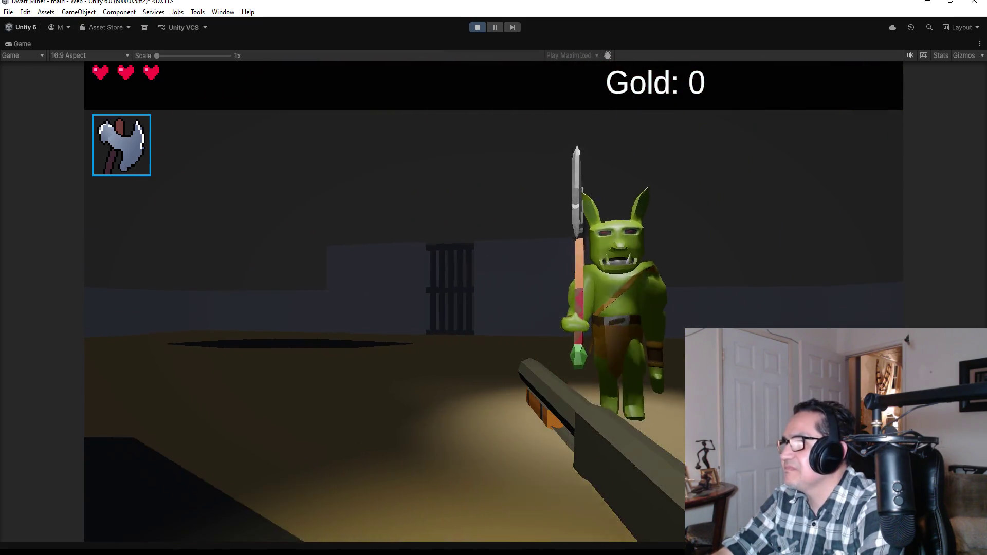
pyautogui.click(493, 301)
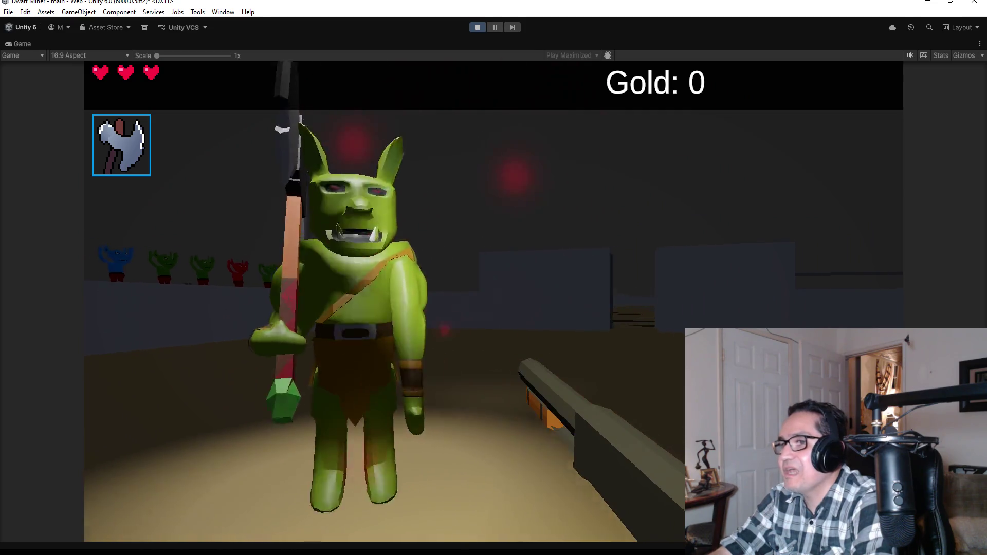
pyautogui.press('Escape')
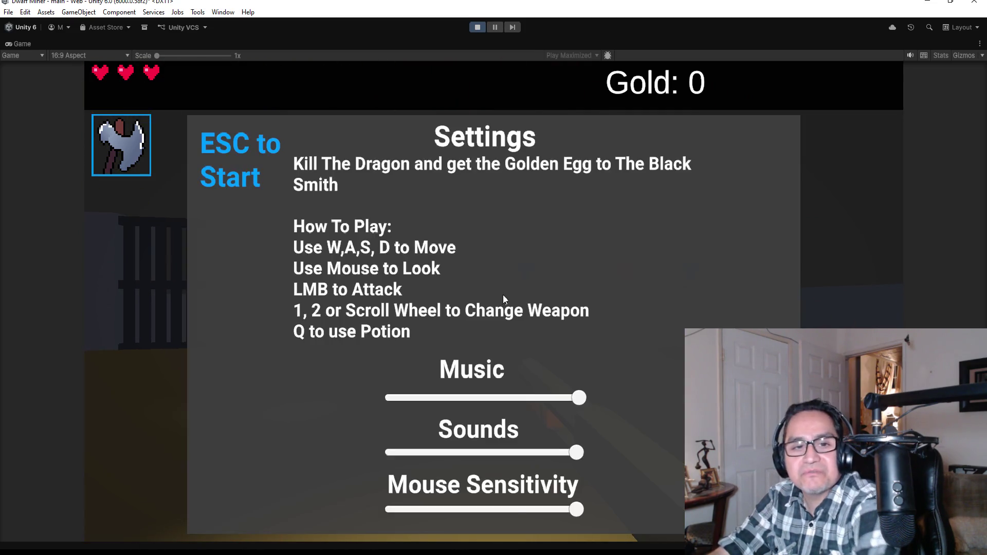
pyautogui.click(478, 28)
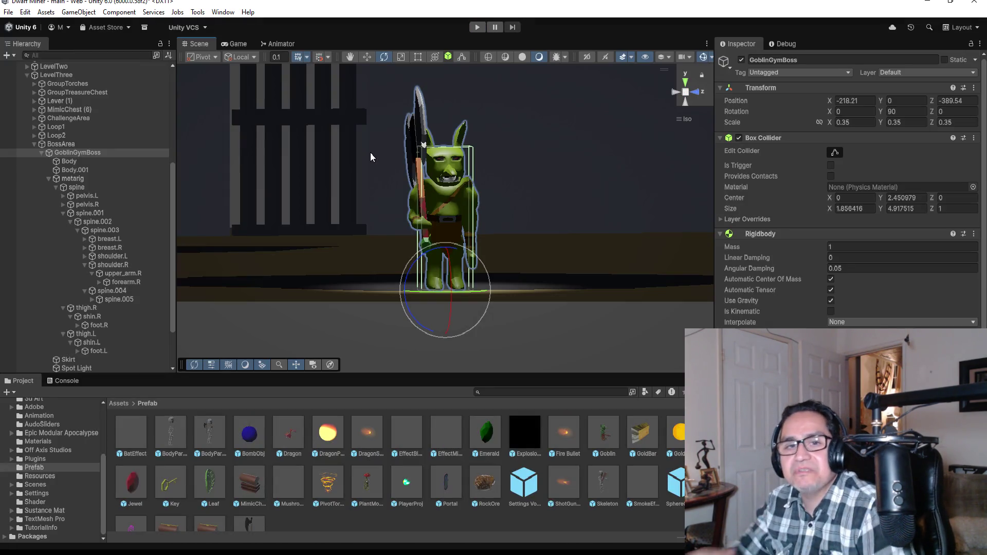
# - Save the main scene with File > Save
pyautogui.click(13, 10)
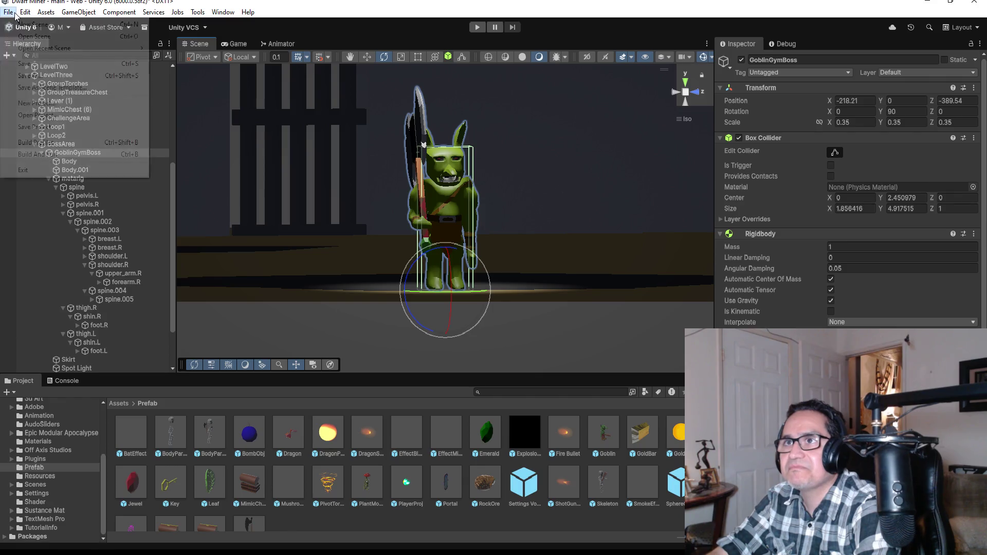
pyautogui.click(38, 64)
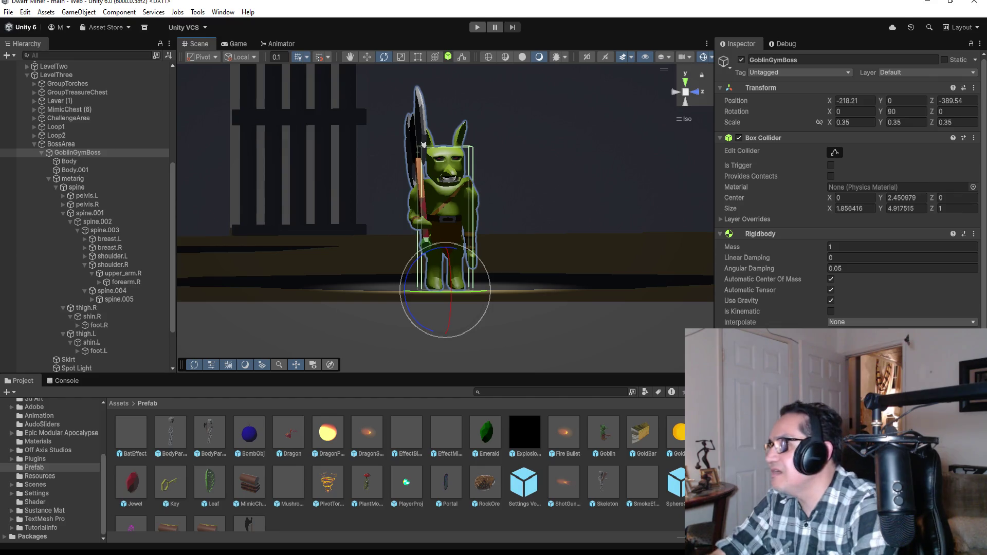
pyautogui.scroll(-6, 849, 205)
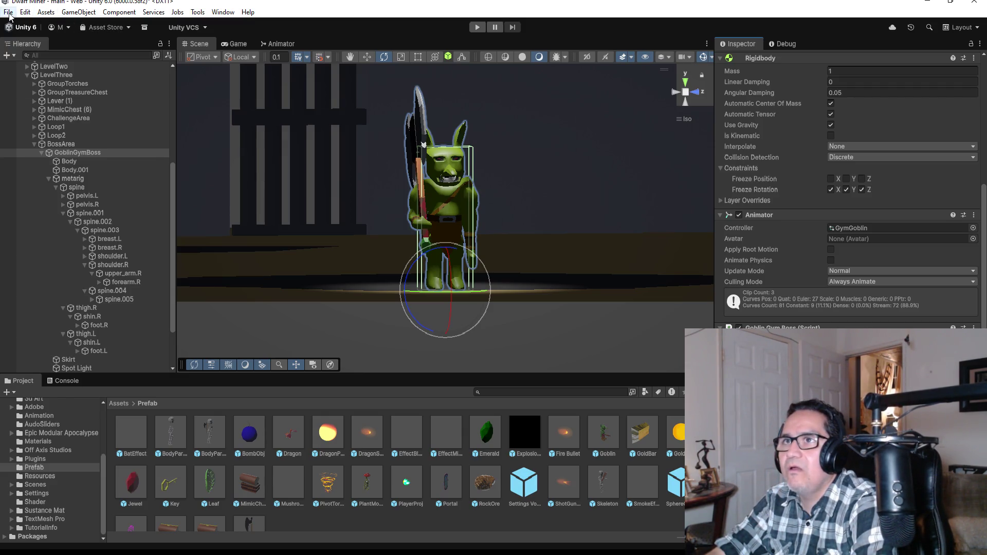
pyautogui.click(9, 12)
pyautogui.click(21, 64)
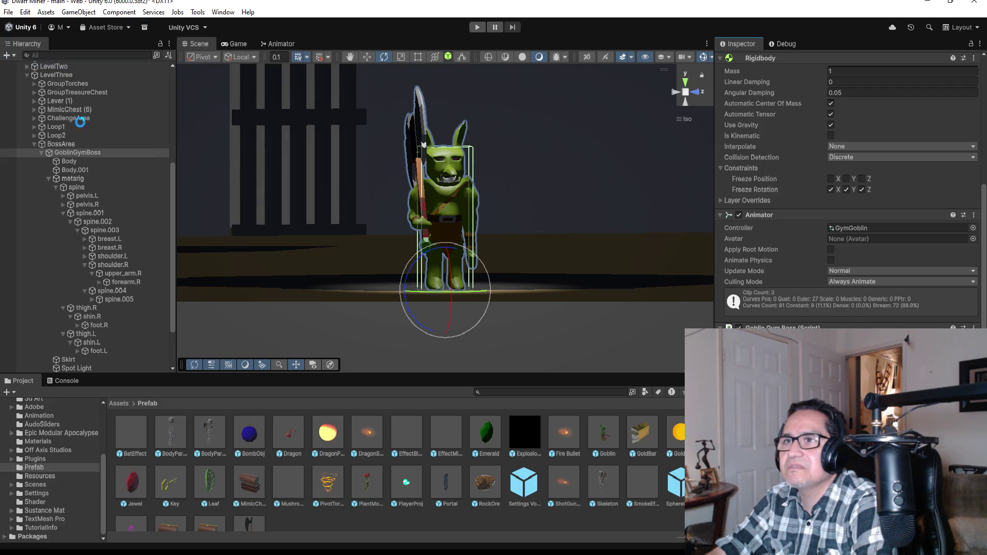
# - Collapse the BossArea group in the Hierarchy and save the scene again
pyautogui.click(36, 146)
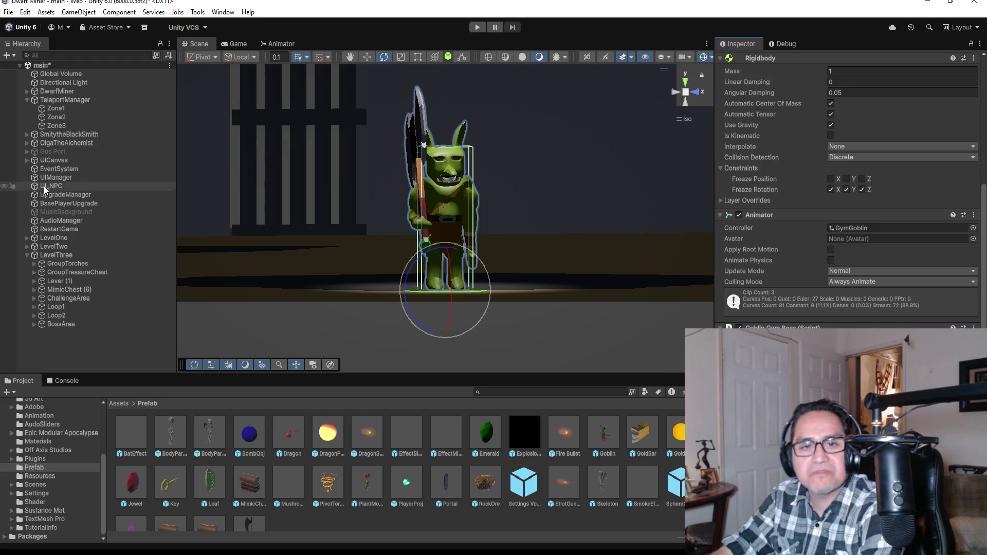
pyautogui.click(8, 12)
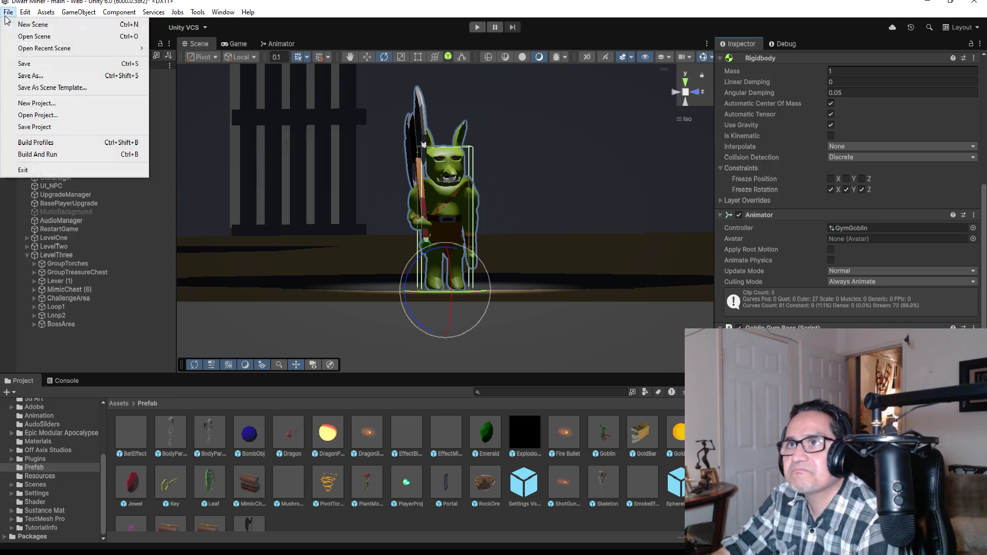
pyautogui.click(15, 62)
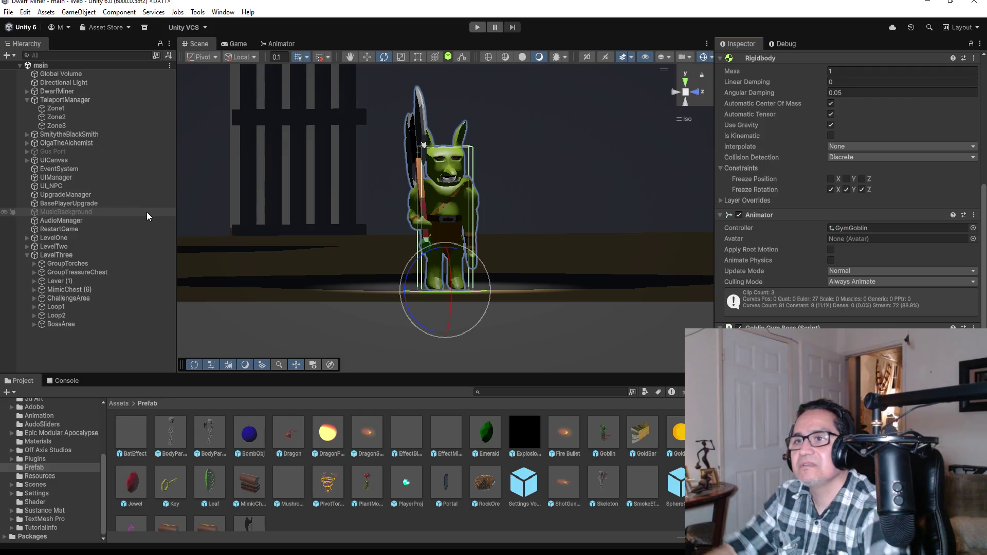
# - Bring GoblinGymBoss.cs forward and locate the commented GoblinAttack call on line 57
pyautogui.moveTo(253, 547)
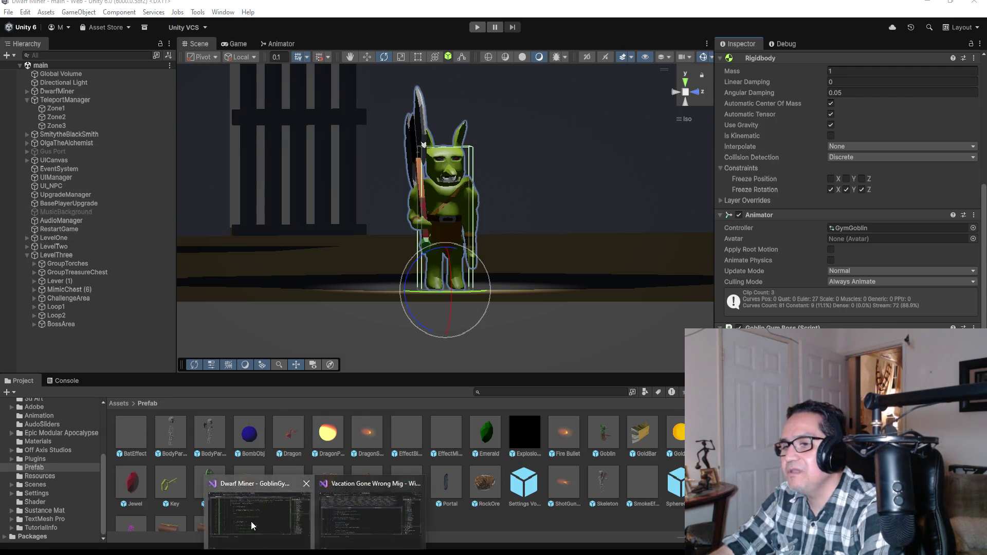
pyautogui.click(253, 524)
pyautogui.scroll(4, 400, 180)
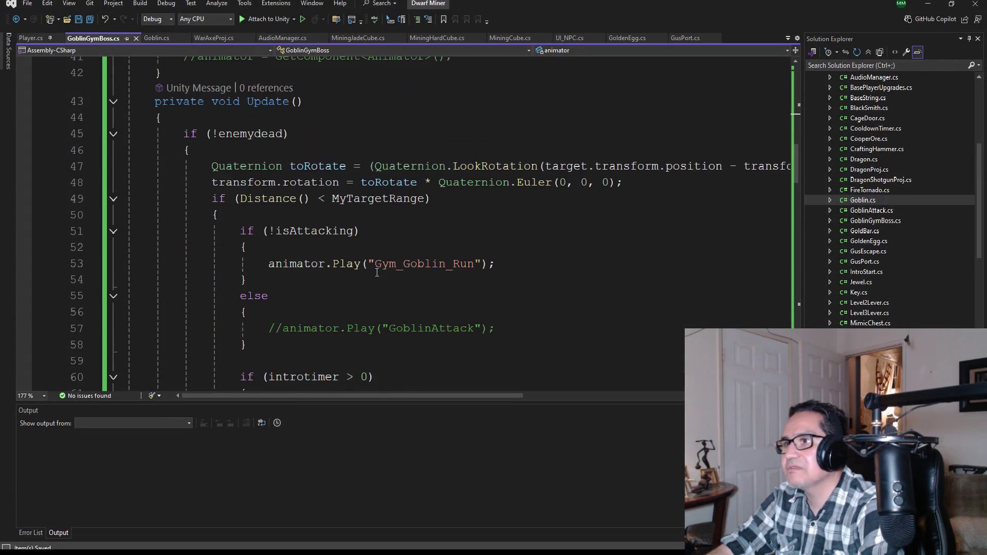
pyautogui.scroll(-7, 400, 180)
pyautogui.scroll(3, 401, 180)
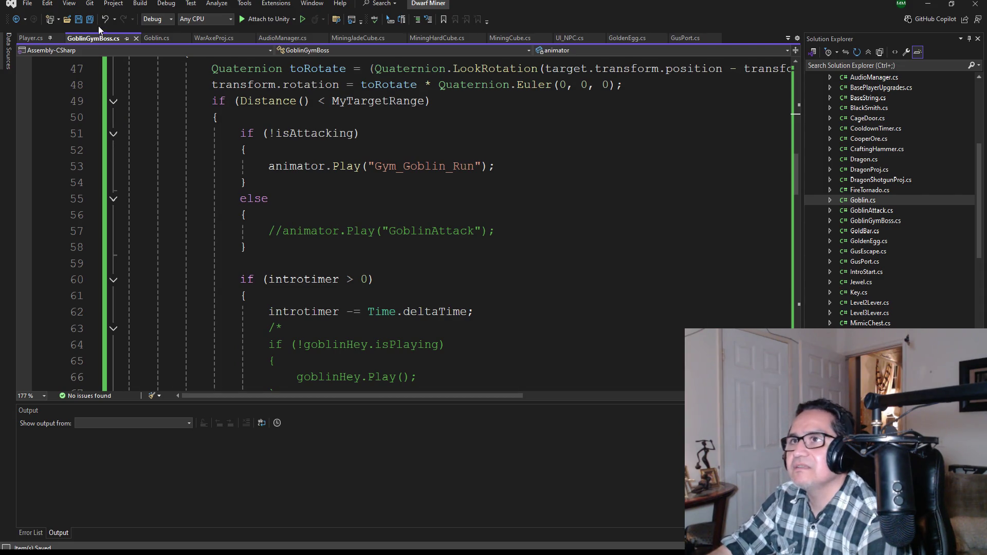
pyautogui.scroll(-2, 467, 251)
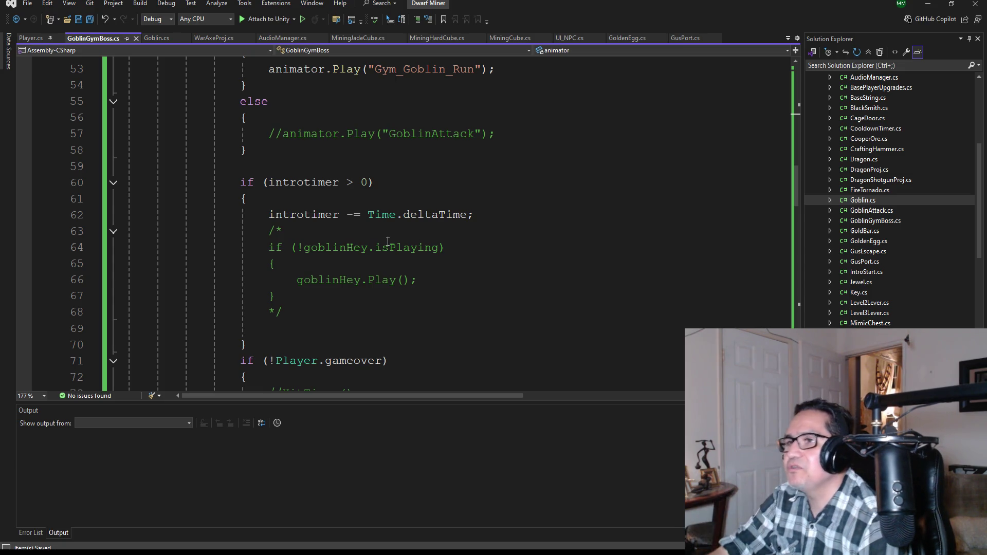
pyautogui.scroll(2, 269, 225)
pyautogui.click(277, 226)
pyautogui.scroll(-16, 452, 287)
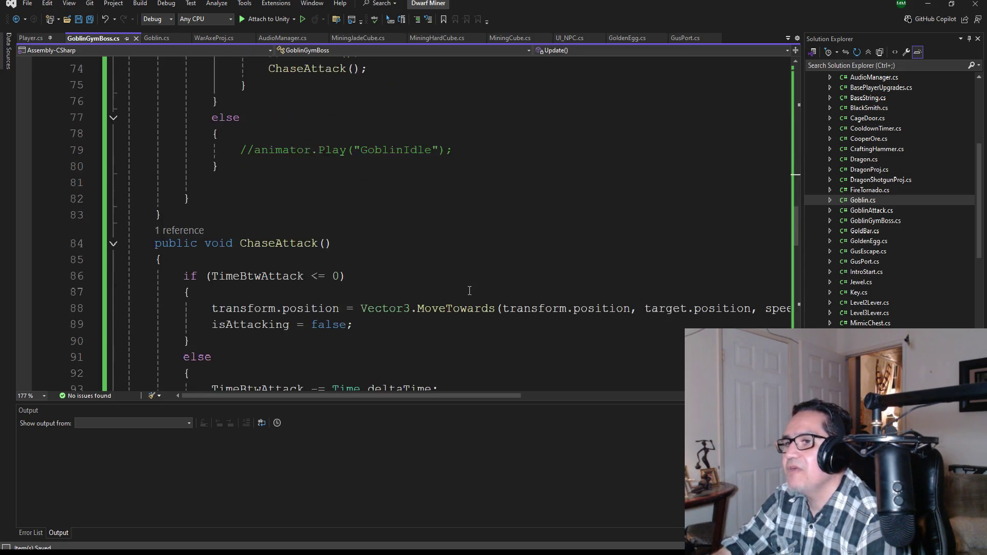
pyautogui.scroll(-12, 452, 286)
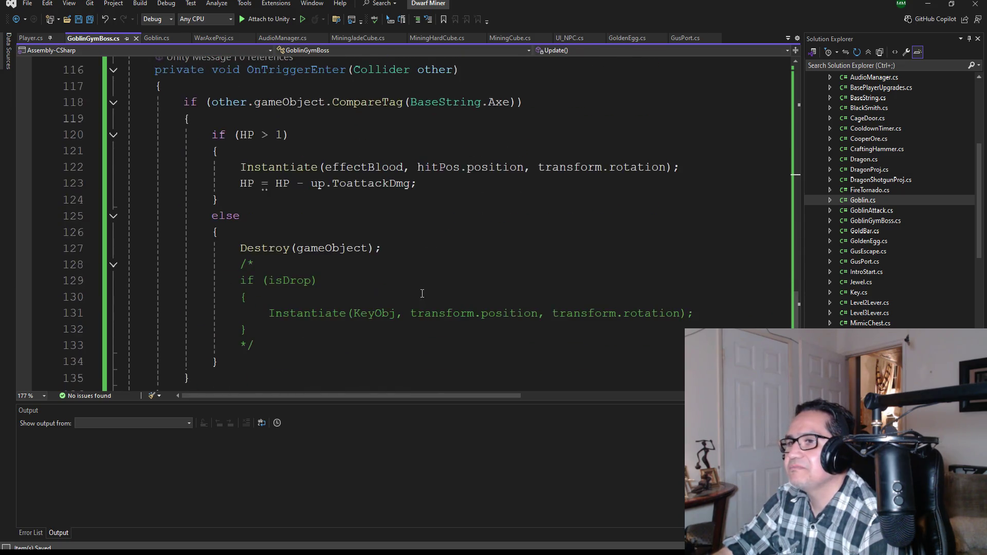
pyautogui.scroll(10, 422, 291)
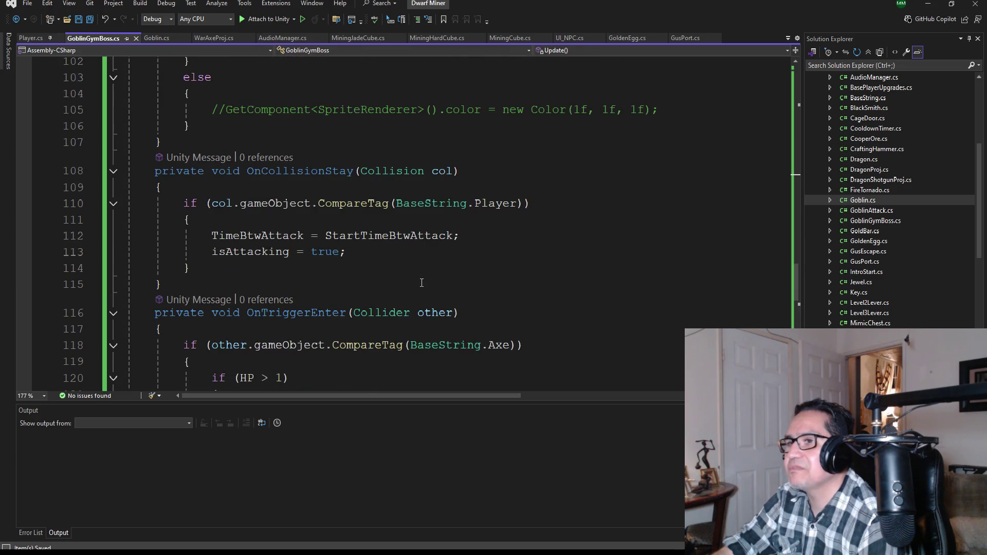
pyautogui.scroll(3, 422, 284)
pyautogui.scroll(-2, 419, 283)
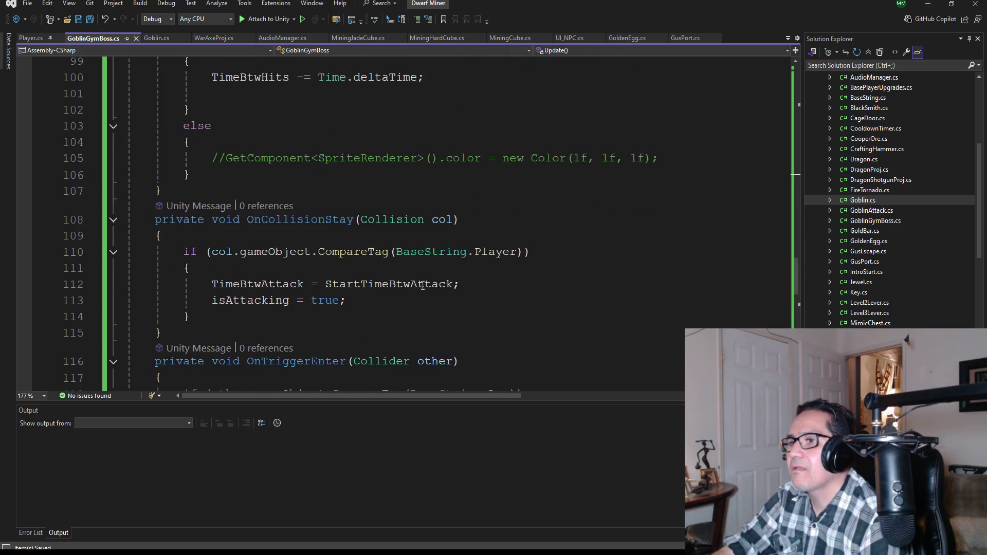
pyautogui.scroll(12, 412, 278)
pyautogui.scroll(6, 411, 287)
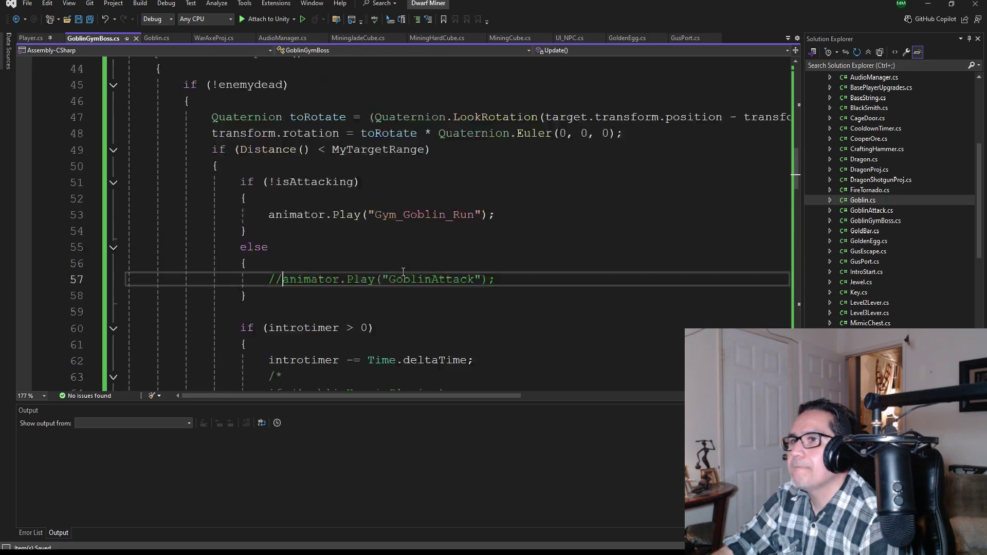
pyautogui.scroll(1, 440, 342)
pyautogui.scroll(-1, 441, 344)
# - Uncomment animator.Play("GoblinAttack") with Ctrl+K Ctrl+U, save, and return to Unity
pyautogui.hotkey('ctrl', 'k')
pyautogui.hotkey('ctrl', 'u')
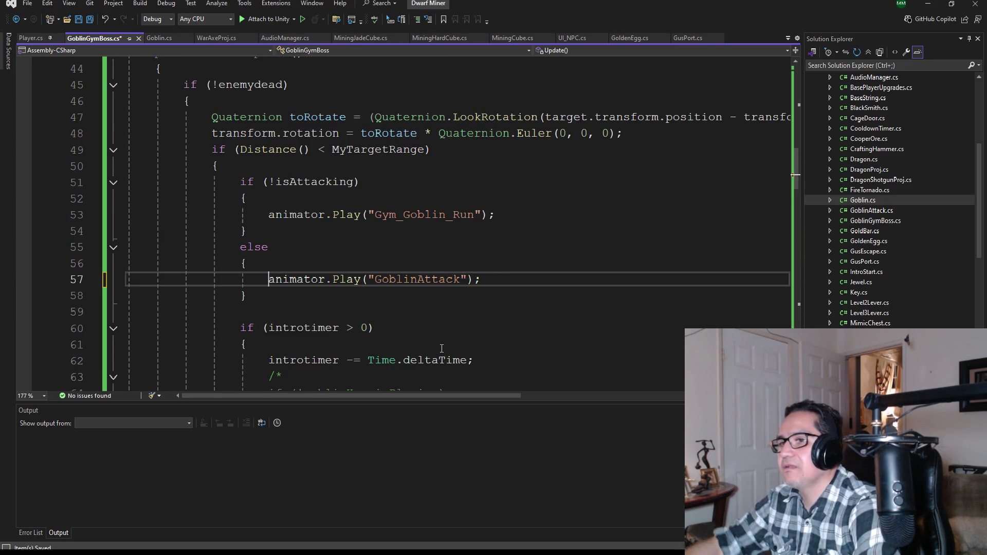
pyautogui.click(91, 23)
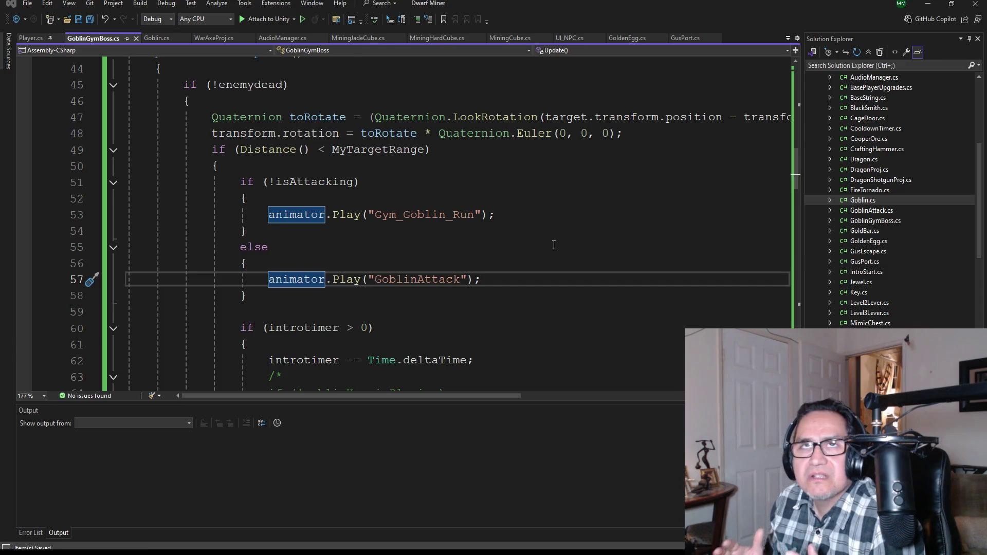
pyautogui.hotkey('alt', 'Tab')
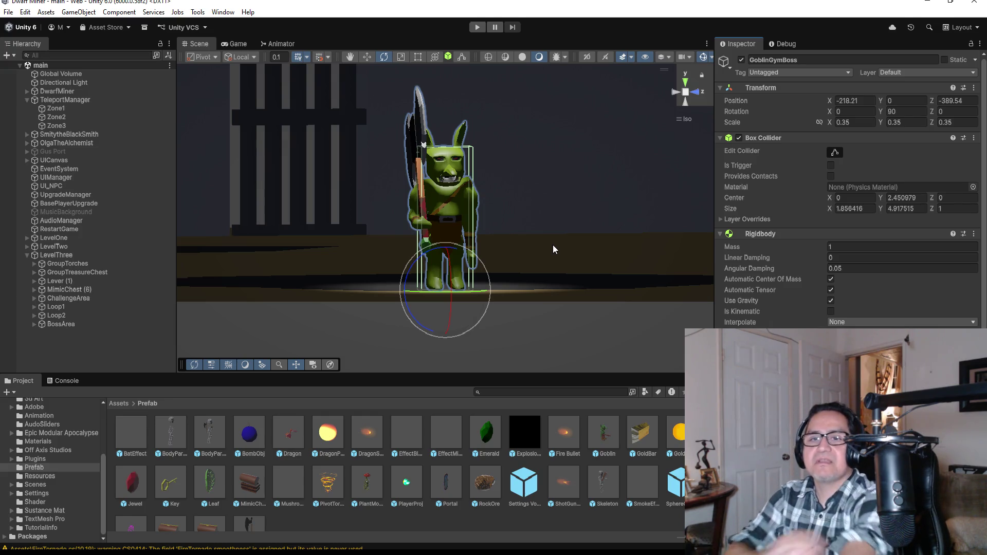
# - Save the scene and zoom out in the Scene view
pyautogui.click(7, 13)
pyautogui.click(15, 63)
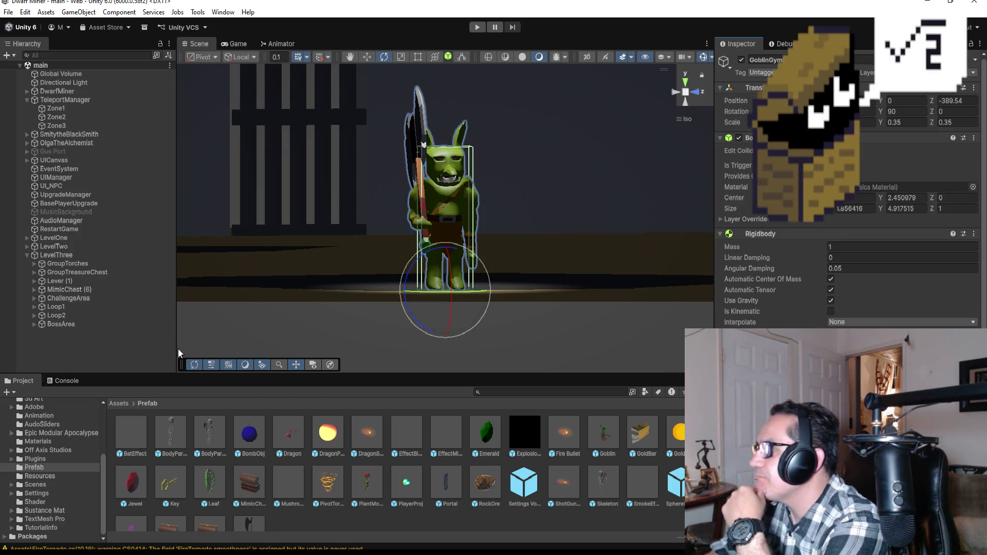
pyautogui.scroll(-3, 848, 206)
pyautogui.scroll(-3, 848, 190)
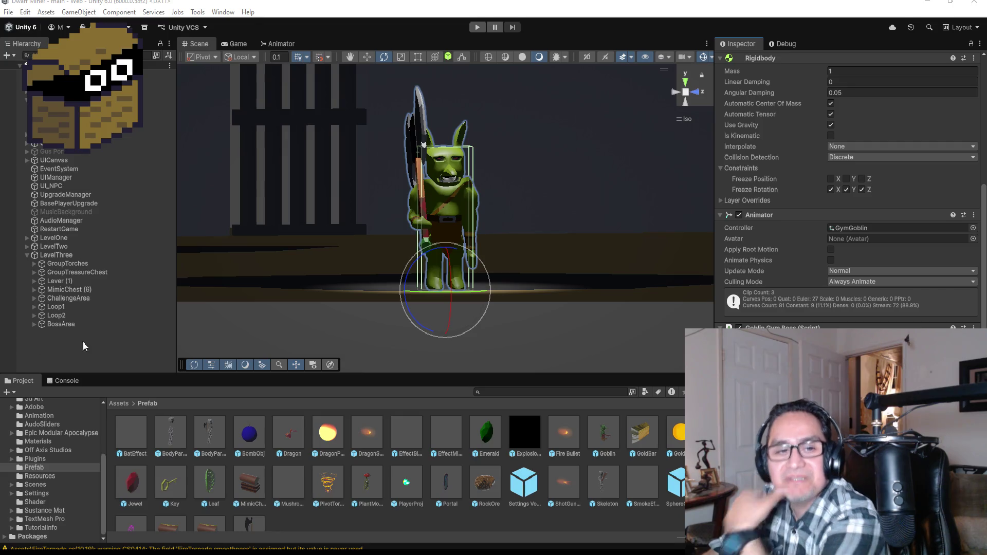
pyautogui.click(10, 11)
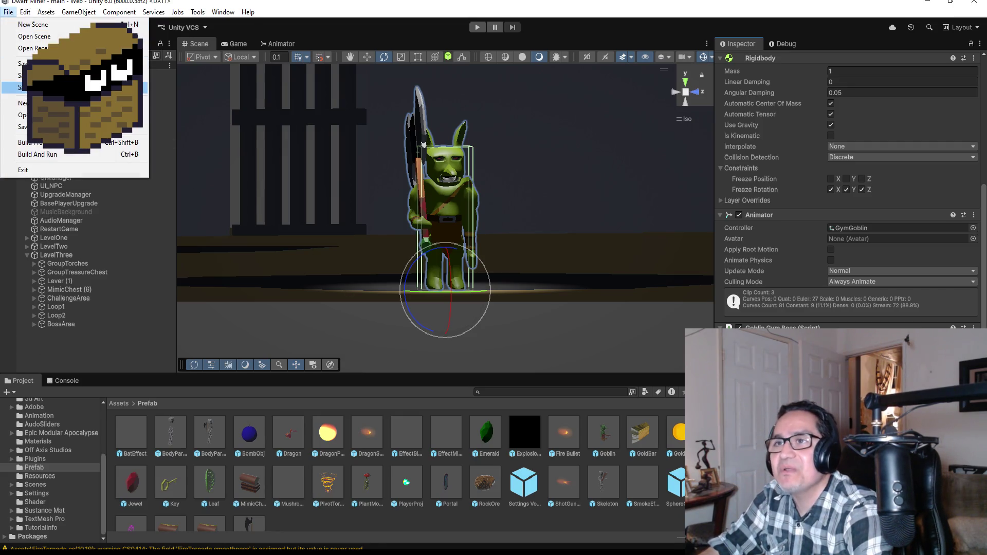
pyautogui.click(153, 248)
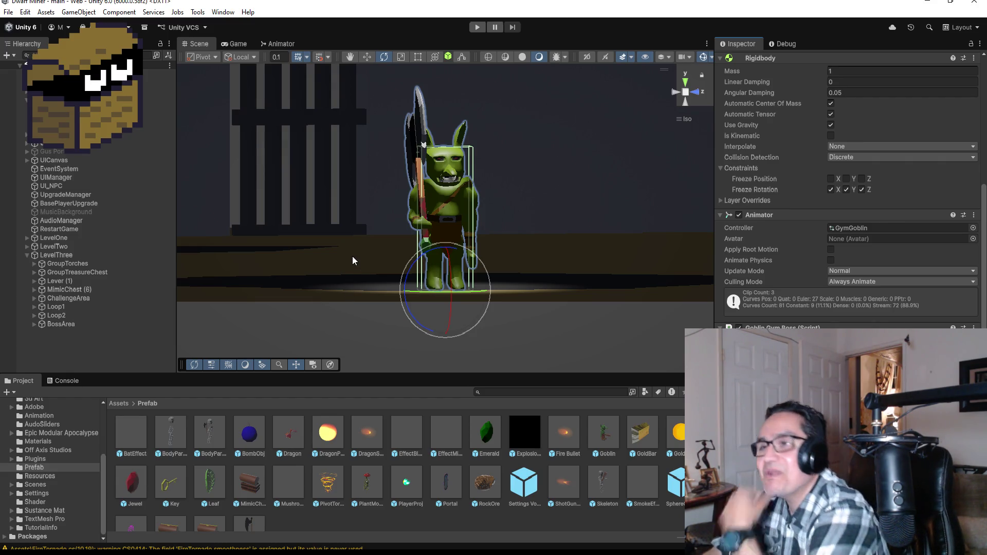
# - Switch to Top view to see the goblin boss from above, then bring up the GymGoblin Animator graph
pyautogui.scroll(-5, 581, 192)
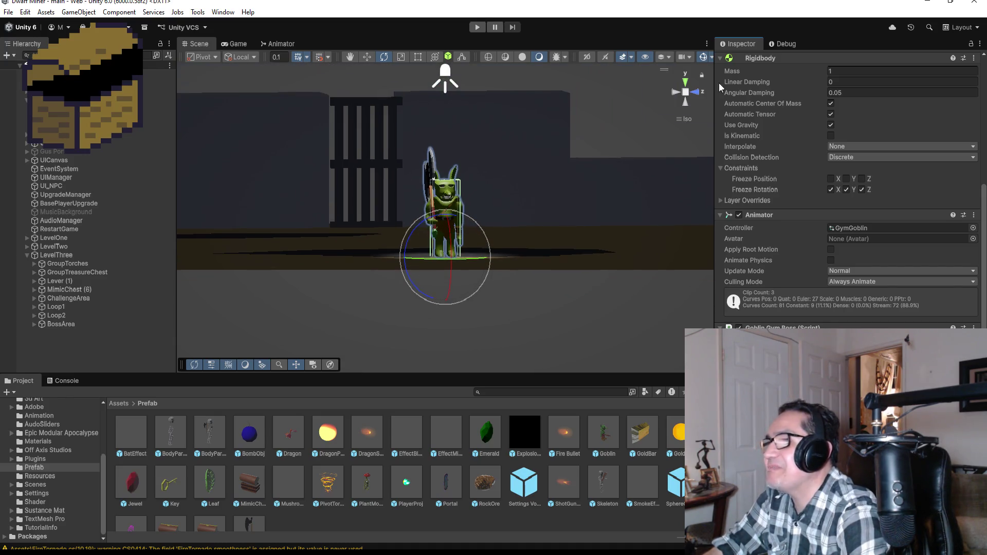
pyautogui.click(685, 81)
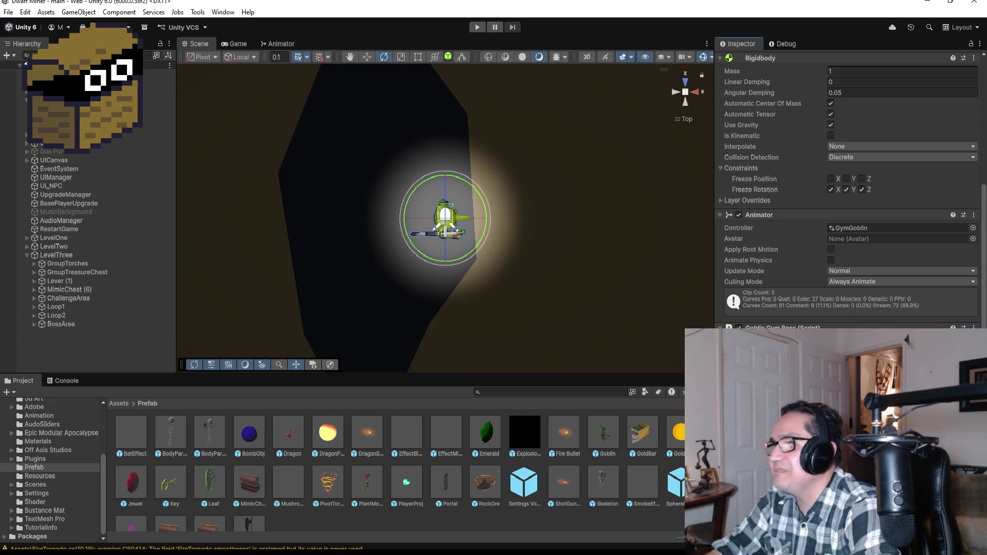
pyautogui.click(276, 44)
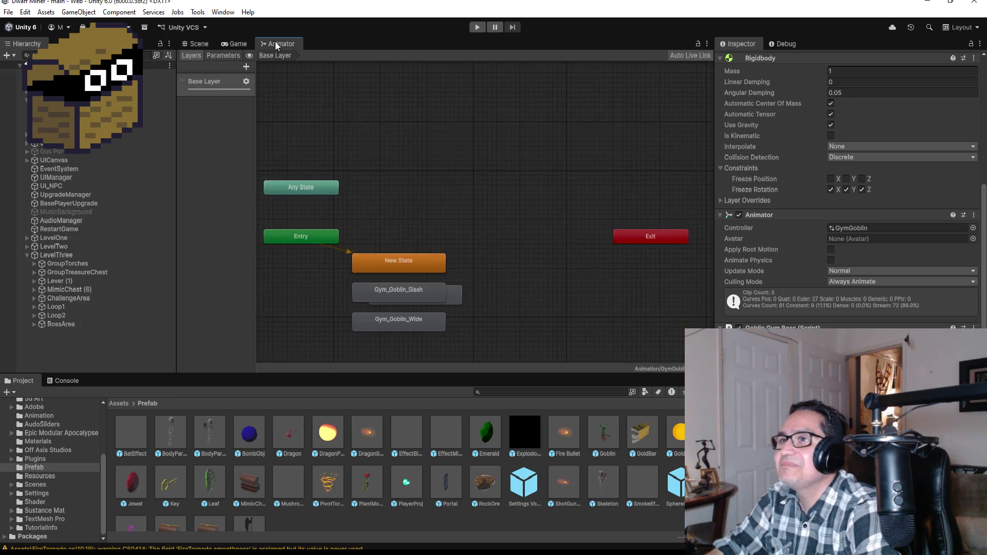
# - Move Gym_Goblin_Run out below Gym_Goblin_Wide, select Gym_Goblin_Wide, and switch to Visual Studio
pyautogui.moveTo(452, 293)
pyautogui.mouseDown()
pyautogui.moveTo(459, 309)
pyautogui.moveTo(436, 350)
pyautogui.mouseUp()
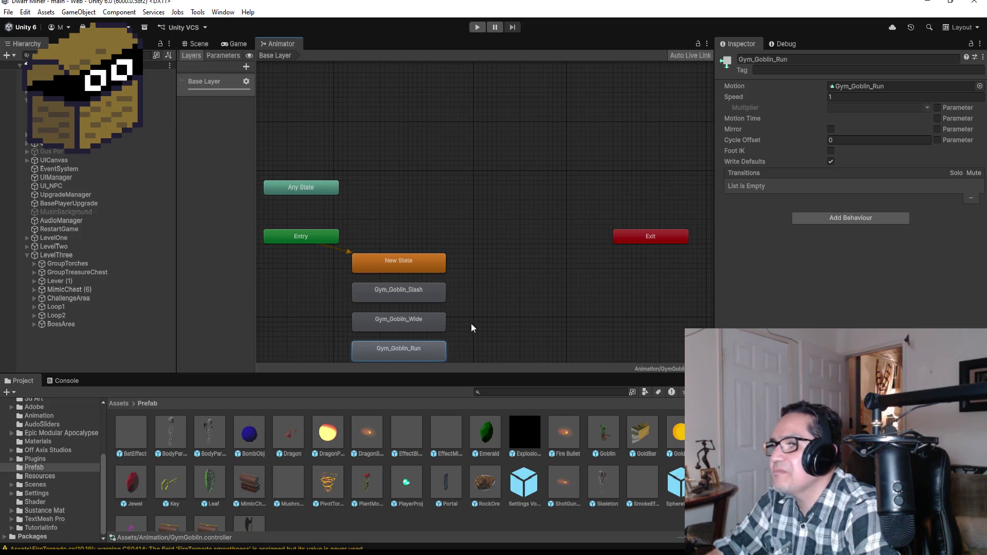
pyautogui.click(415, 321)
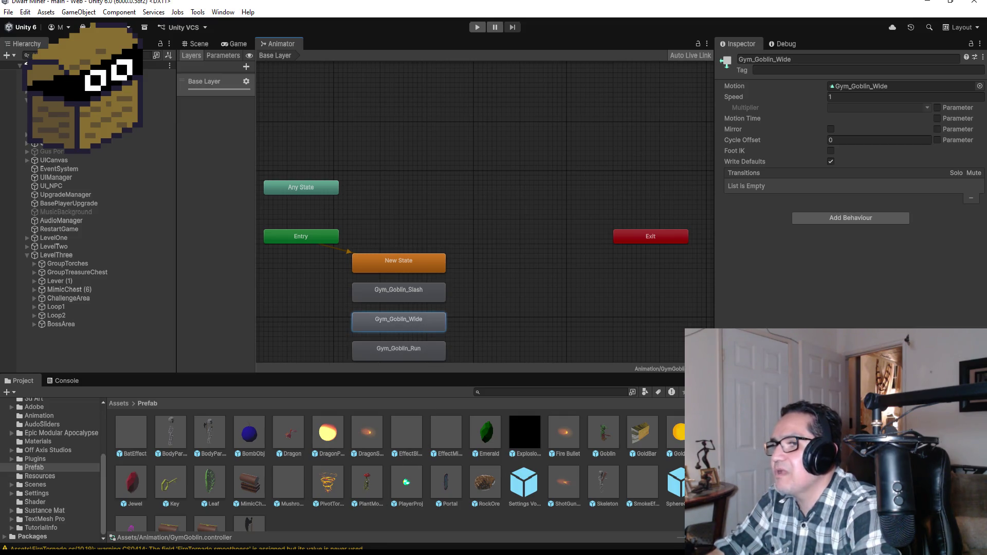
pyautogui.moveTo(277, 551)
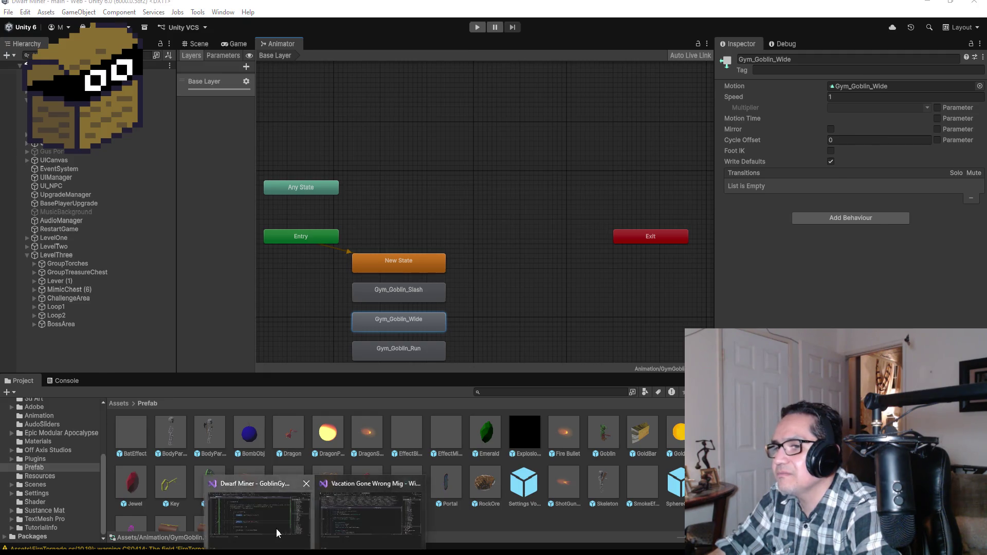
pyautogui.click(278, 531)
# - Replace the attack animation name on line 57 with 'Gym_Goblin_Wide'
pyautogui.doubleClick(403, 278)
pyautogui.write('Gym')
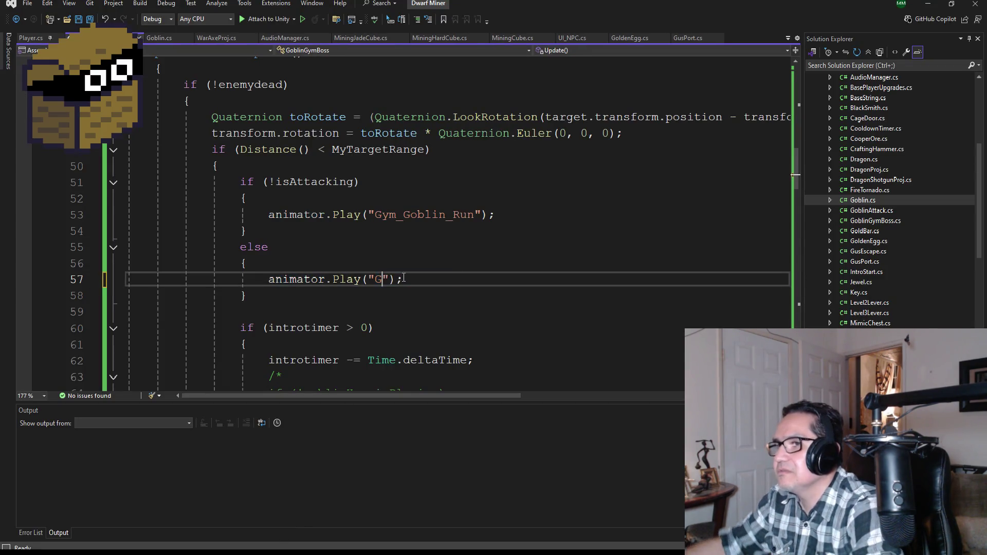
pyautogui.write('_Go')
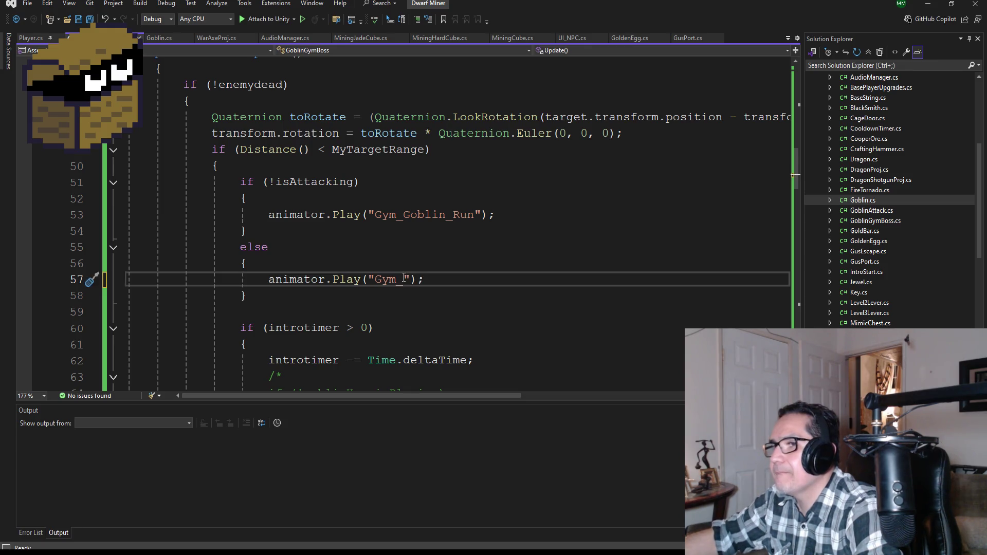
pyautogui.write('blin_Wide')
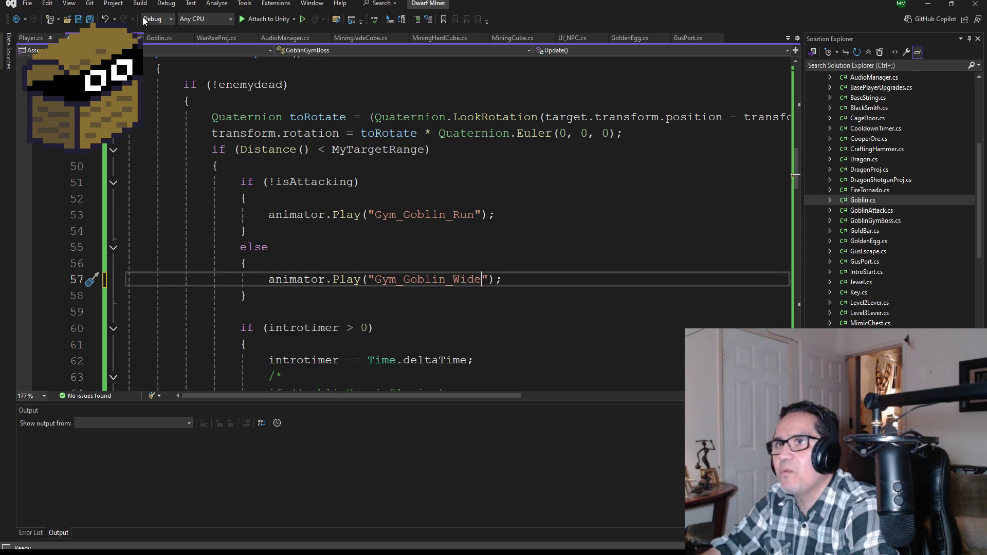
pyautogui.scroll(-5, 372, 216)
pyautogui.scroll(-4, 372, 206)
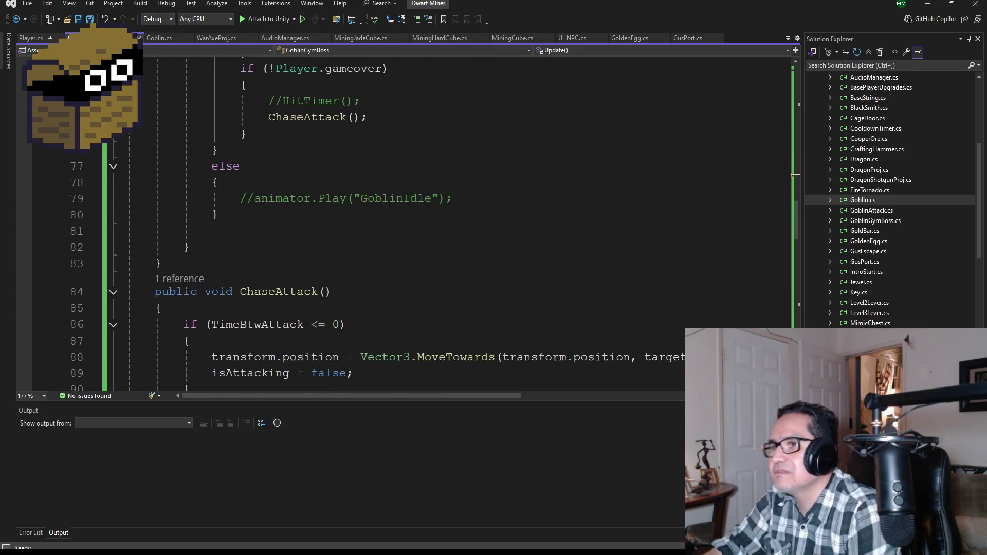
pyautogui.scroll(6, 401, 226)
pyautogui.scroll(-2, 438, 249)
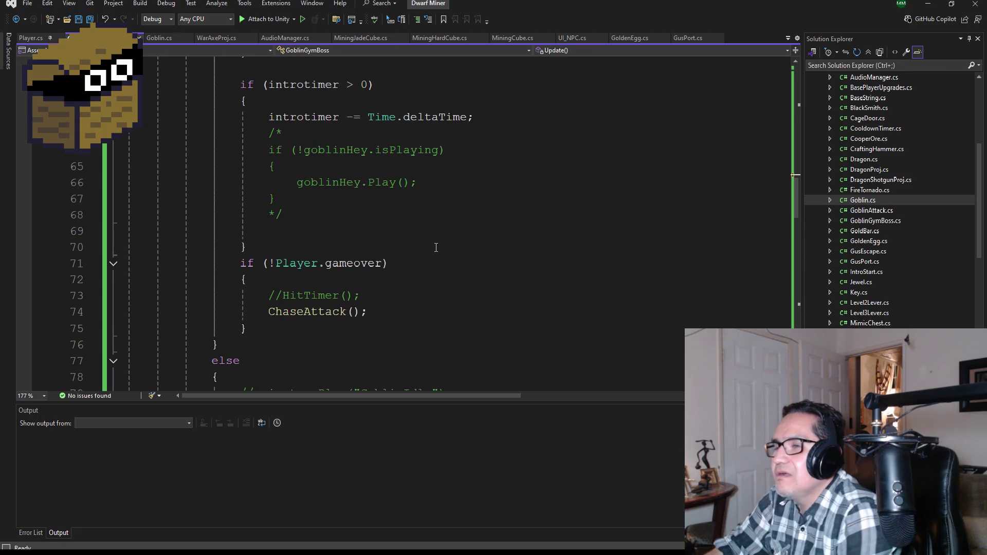
pyautogui.scroll(-5, 438, 248)
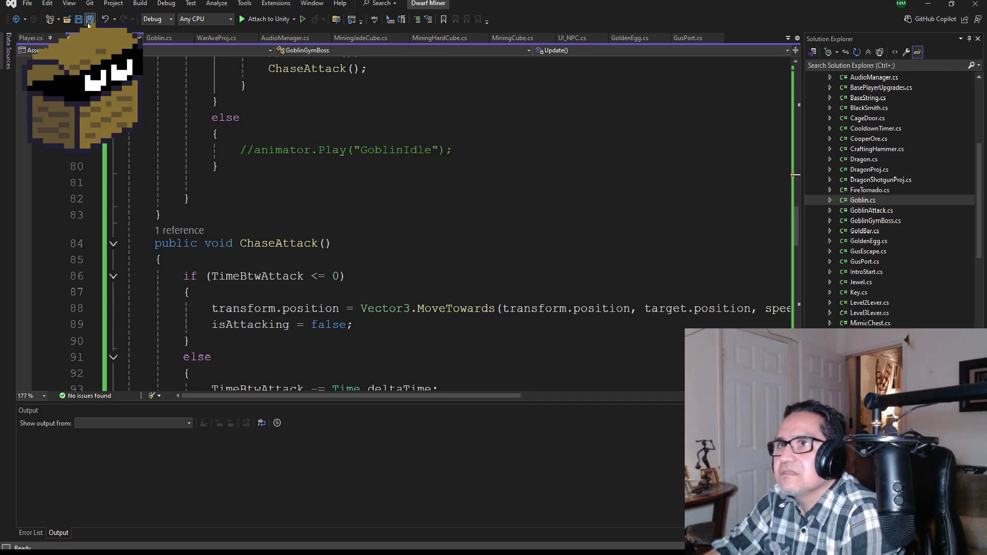
# - Save GoblinGymBoss.cs and minimize Visual Studio
pyautogui.hotkey('ctrl', 's')
pyautogui.scroll(4, 393, 215)
pyautogui.scroll(1, 400, 257)
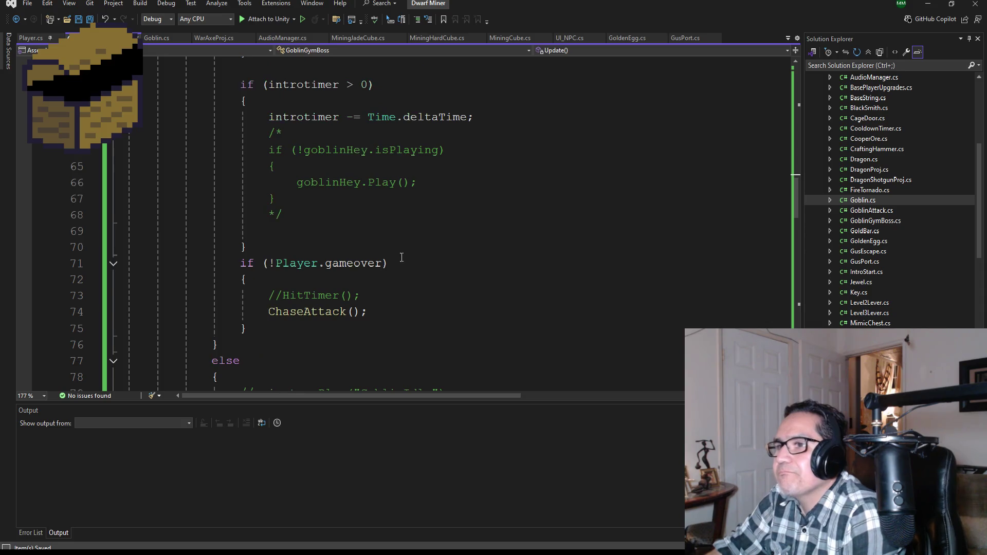
pyautogui.scroll(-3, 399, 255)
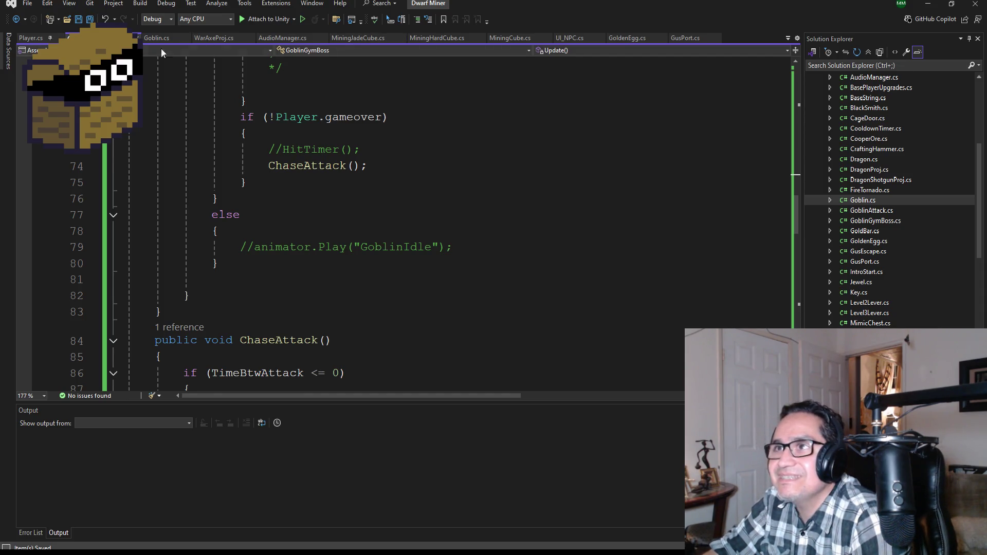
pyautogui.scroll(17, 339, 157)
pyautogui.scroll(6, 339, 157)
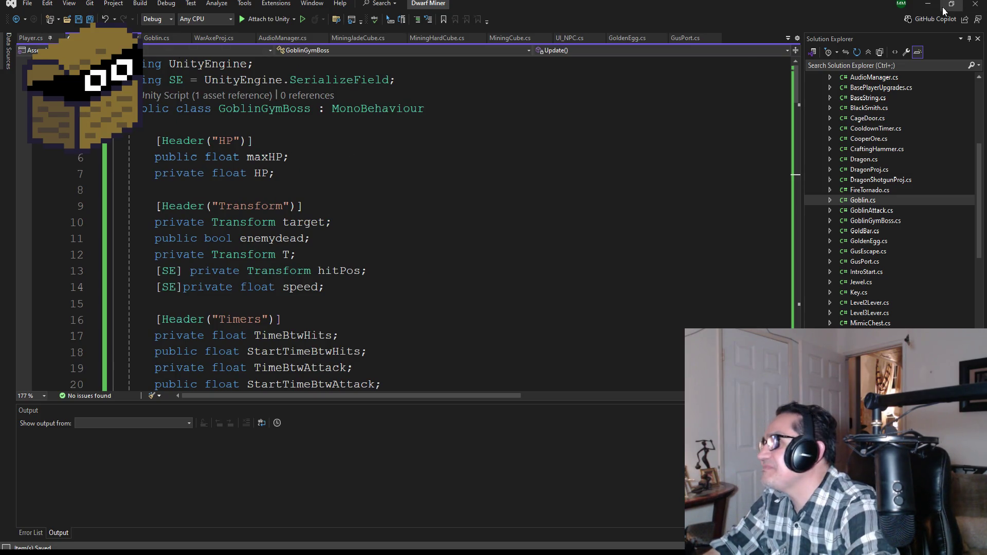
pyautogui.click(928, 3)
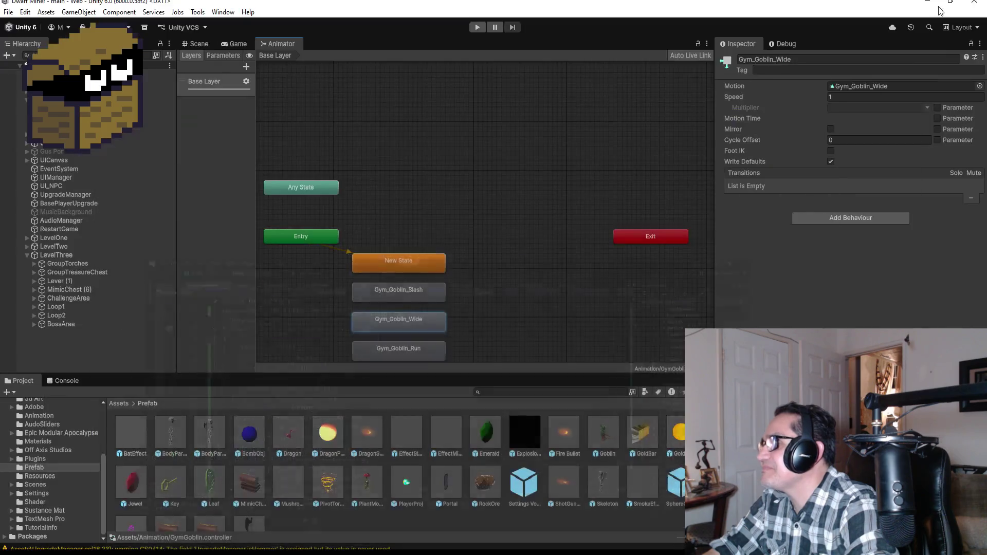
# - Return to the Scene view, collapse LevelThree, and open the Assets '3d Art' folder
pyautogui.click(211, 45)
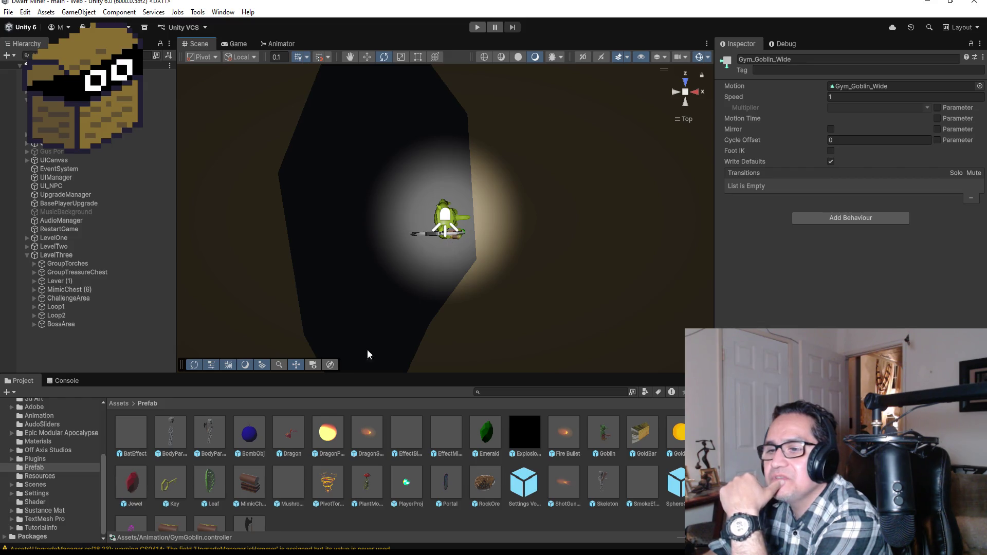
pyautogui.click(28, 255)
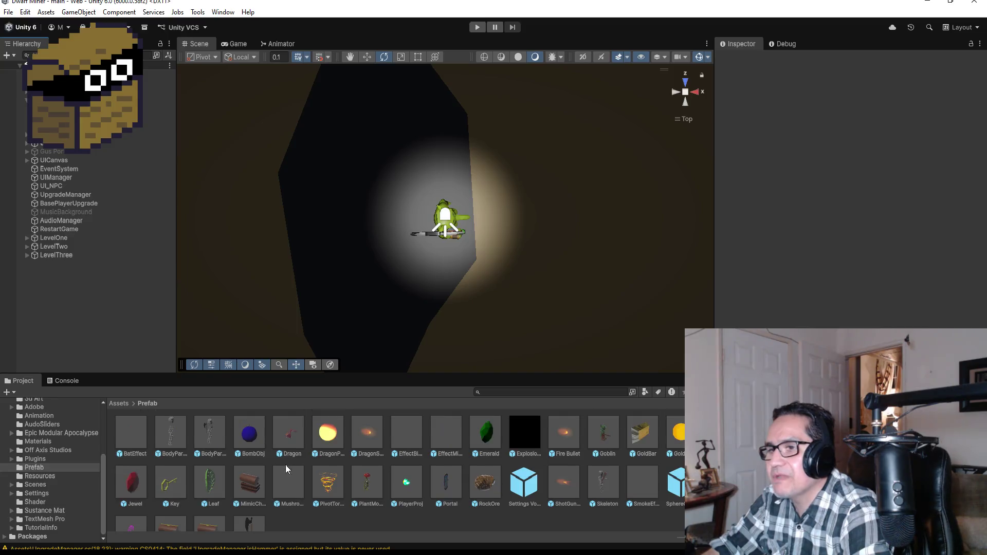
pyautogui.click(119, 404)
pyautogui.doubleClick(170, 435)
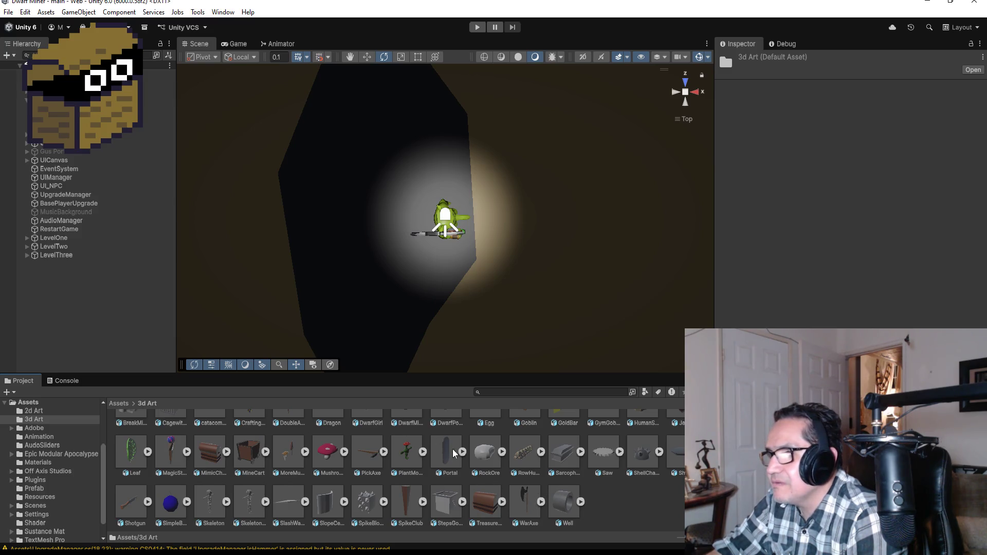
# - Check the StepsGoingDown model's import settings, then select the MineCart model asset
pyautogui.scroll(1, 448, 452)
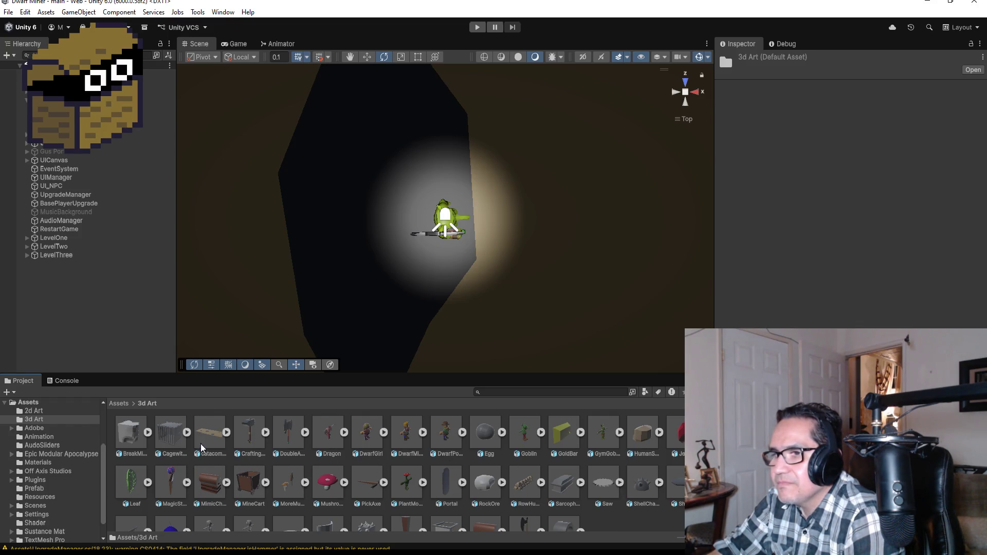
pyautogui.scroll(-1, 275, 488)
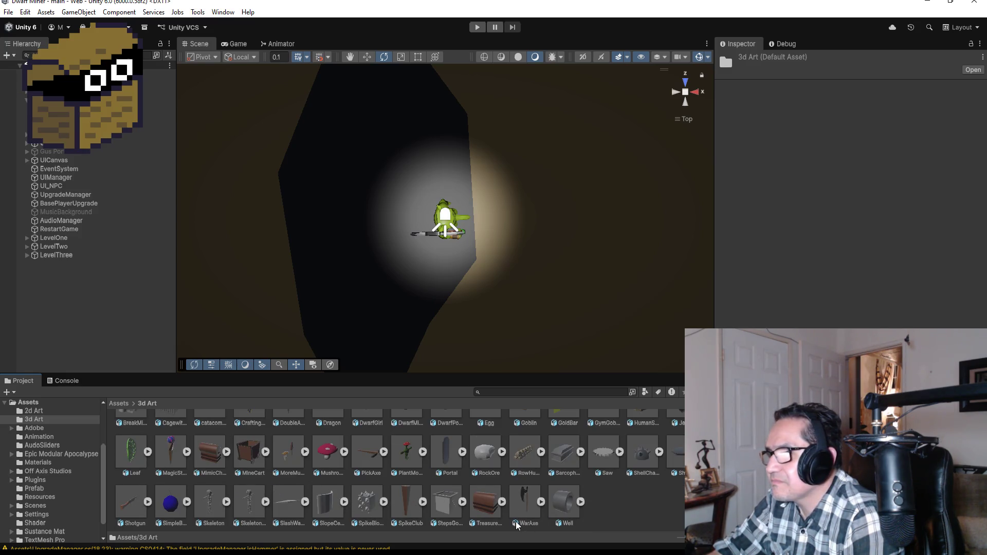
pyautogui.click(461, 503)
pyautogui.click(462, 503)
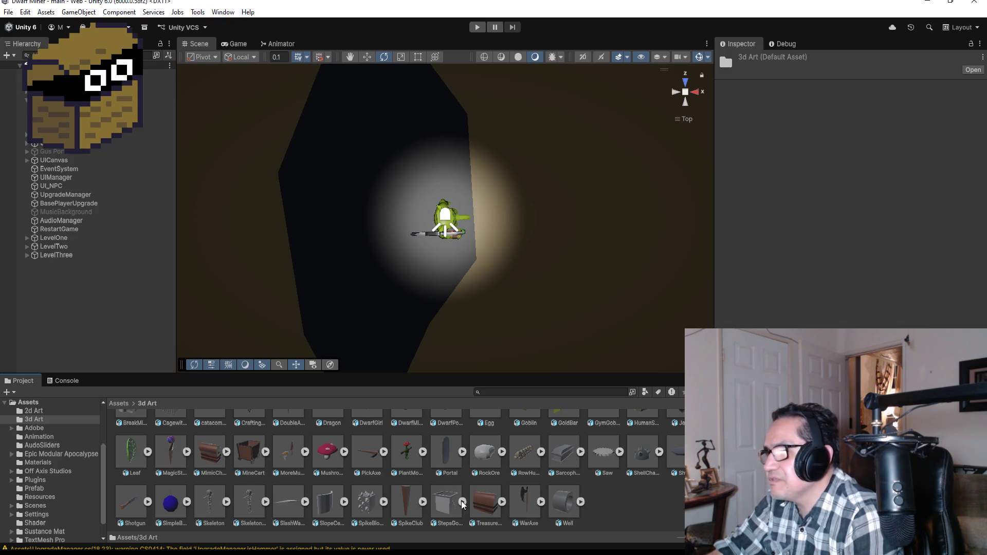
pyautogui.click(447, 505)
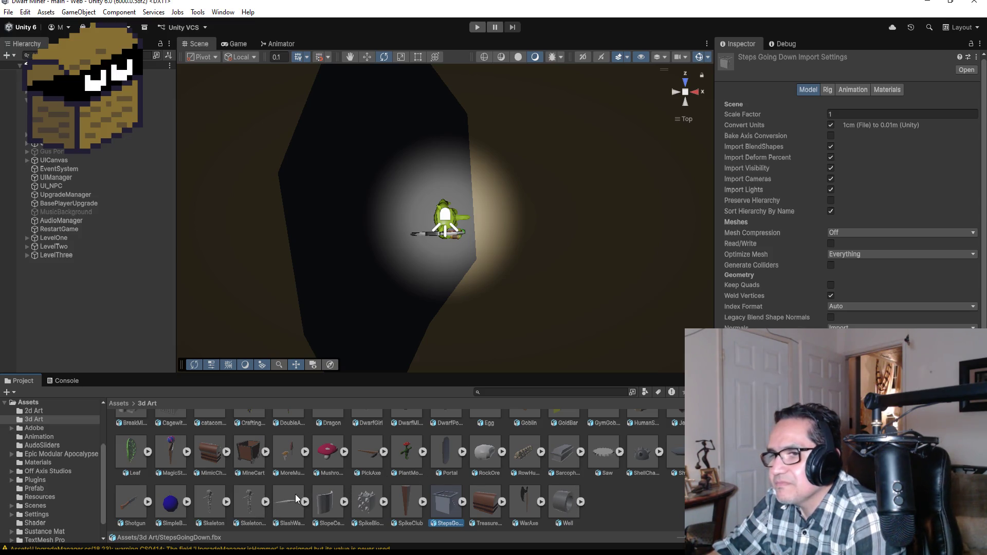
pyautogui.scroll(1, 348, 455)
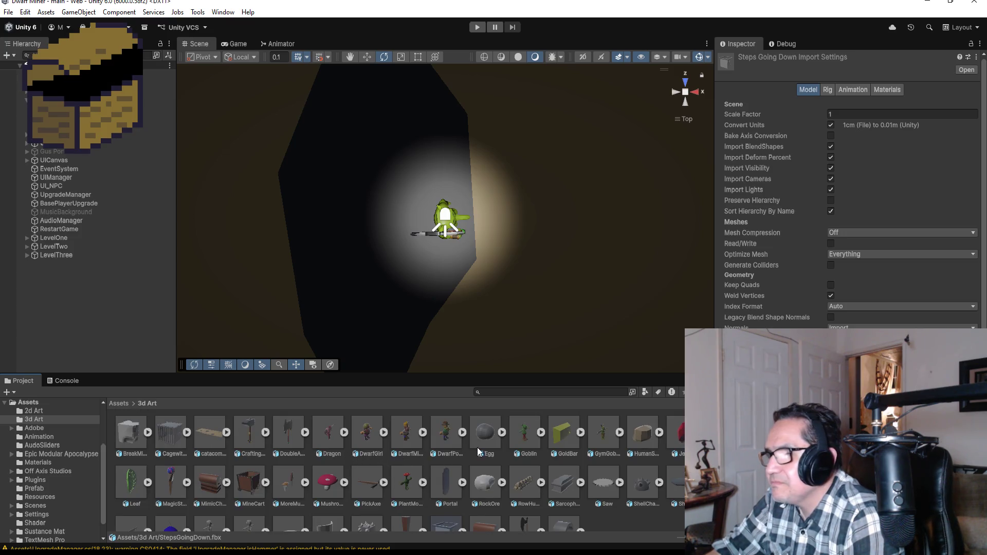
pyautogui.scroll(-1, 507, 462)
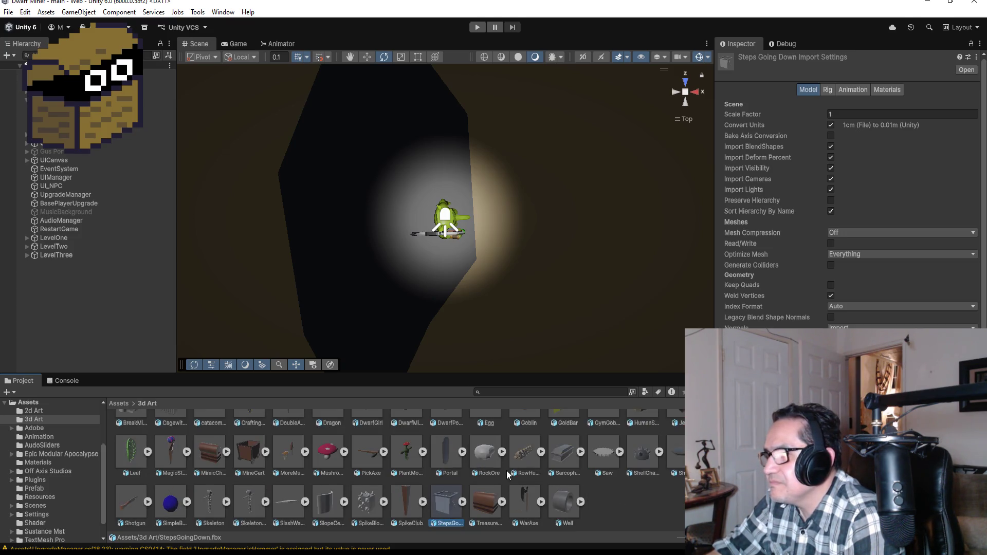
pyautogui.click(252, 450)
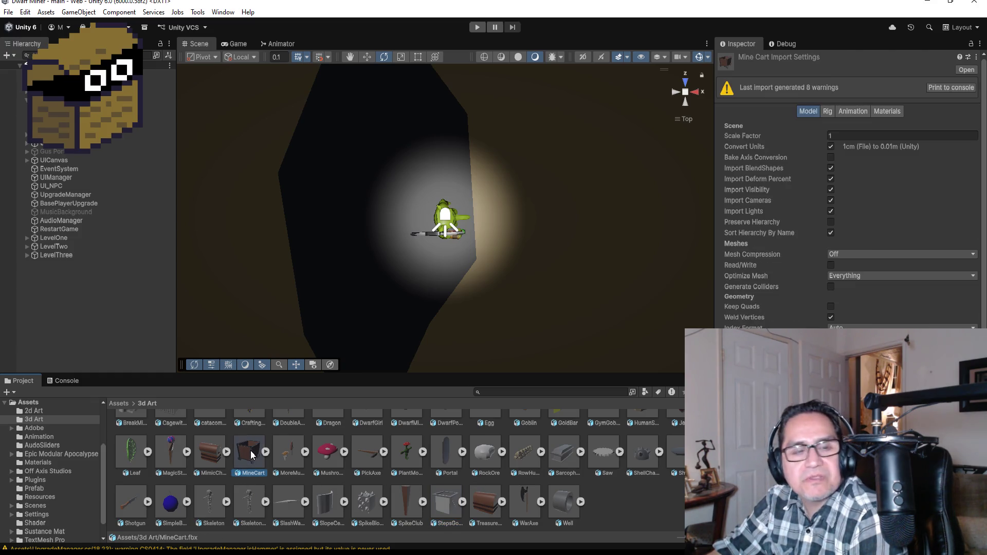
# - Place the MineCart model in the scene and scale it to 0.2 on X, Y and Z
pyautogui.moveTo(254, 450); pyautogui.dragTo(578, 202)
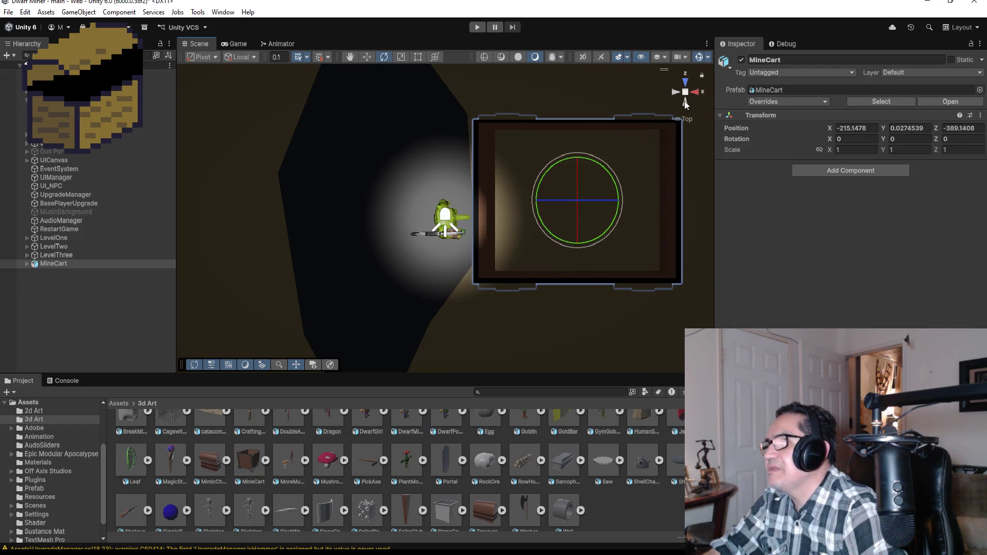
pyautogui.click(684, 101)
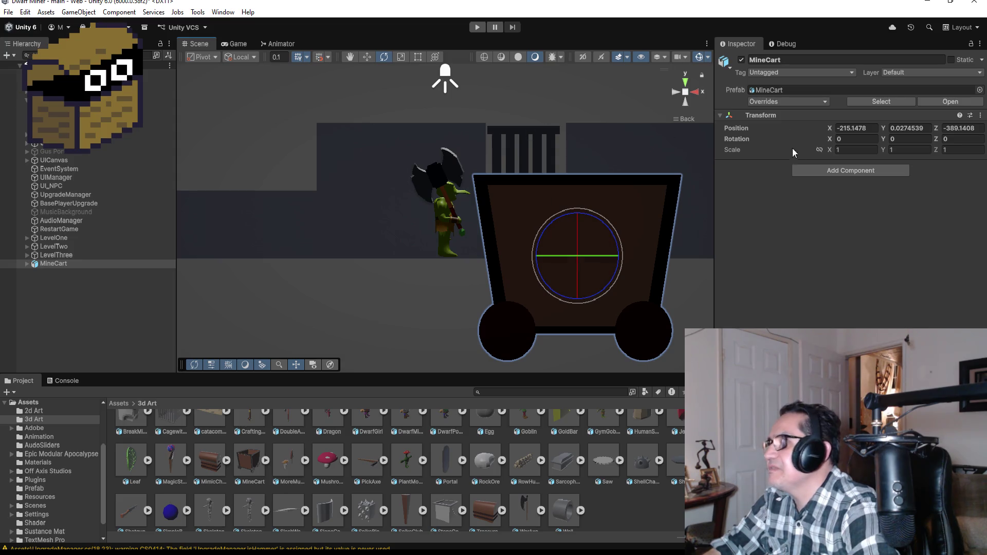
pyautogui.click(848, 150)
pyautogui.write('0.2')
pyautogui.press('Tab')
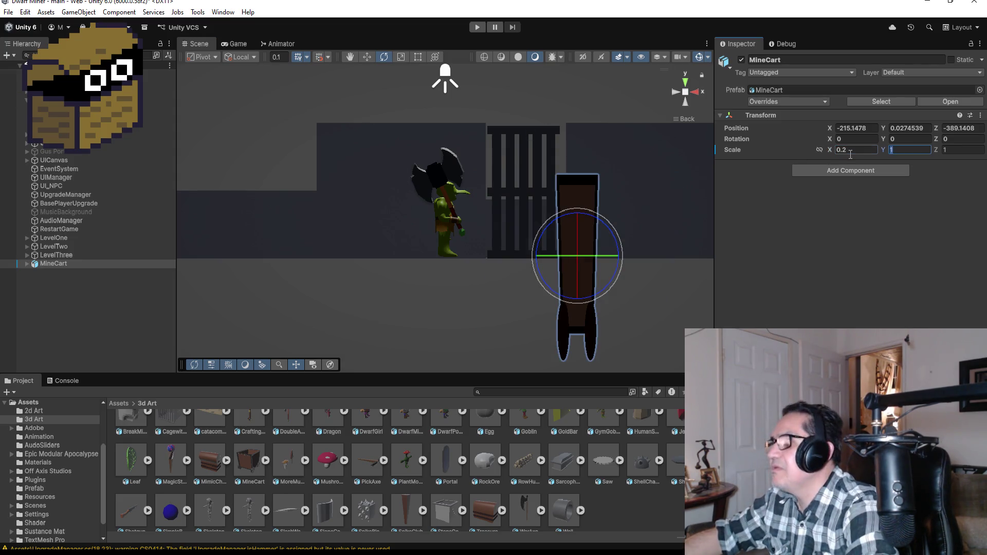
pyautogui.write('0.2')
pyautogui.press('Tab')
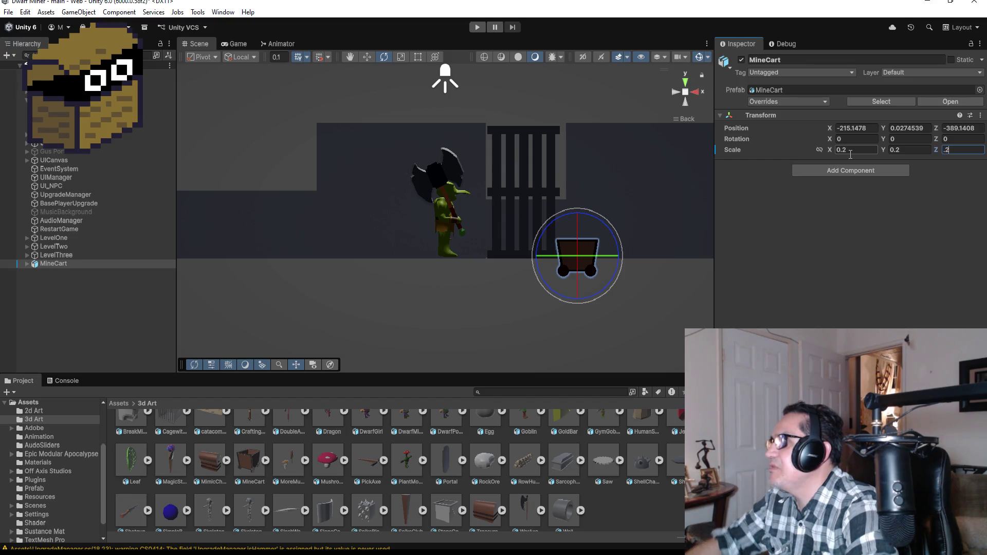
pyautogui.click(368, 60)
# - Raise the mine cart up onto the floor and orbit into a perspective view
pyautogui.click(368, 59)
pyautogui.moveTo(577, 216); pyautogui.dragTo(577, 198)
pyautogui.moveTo(714, 247)
pyautogui.mouseDown()
pyautogui.moveTo(566, 289)
pyautogui.moveTo(591, 285)
pyautogui.mouseUp()
pyautogui.moveTo(650, 282); pyautogui.dragTo(653, 282)
pyautogui.moveTo(599, 267)
pyautogui.mouseDown()
pyautogui.moveTo(591, 176)
pyautogui.moveTo(489, 226)
pyautogui.moveTo(394, 247)
pyautogui.mouseUp()
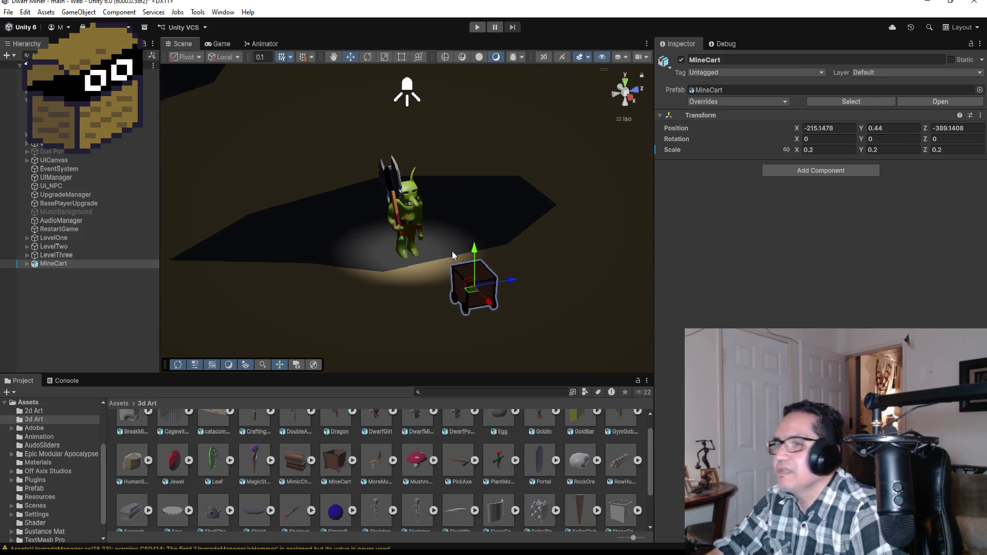
pyautogui.scroll(-2, 557, 260)
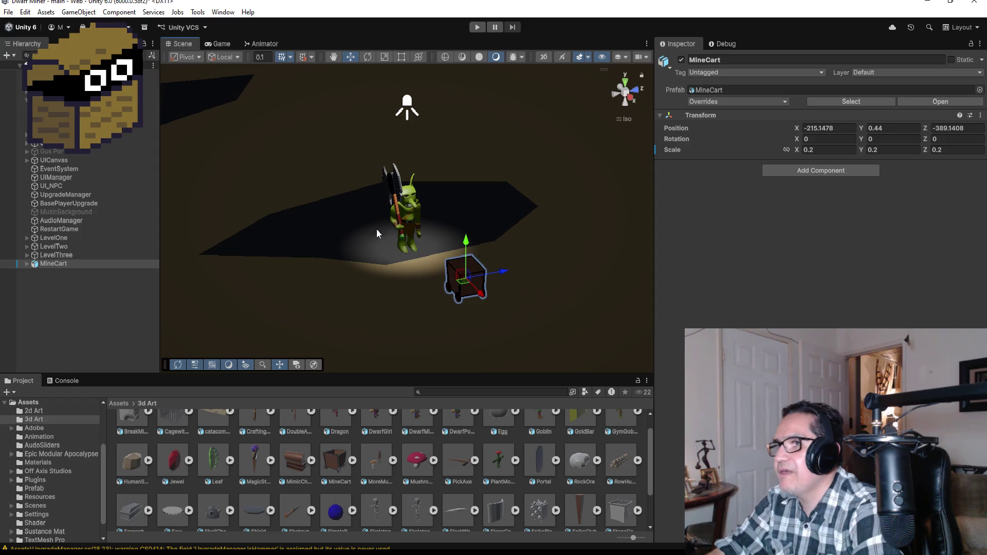
# - Unpack the MineCart prefab into a plain object
pyautogui.click(94, 304)
pyautogui.click(72, 264)
pyautogui.rightClick(72, 264)
pyautogui.moveTo(181, 303)
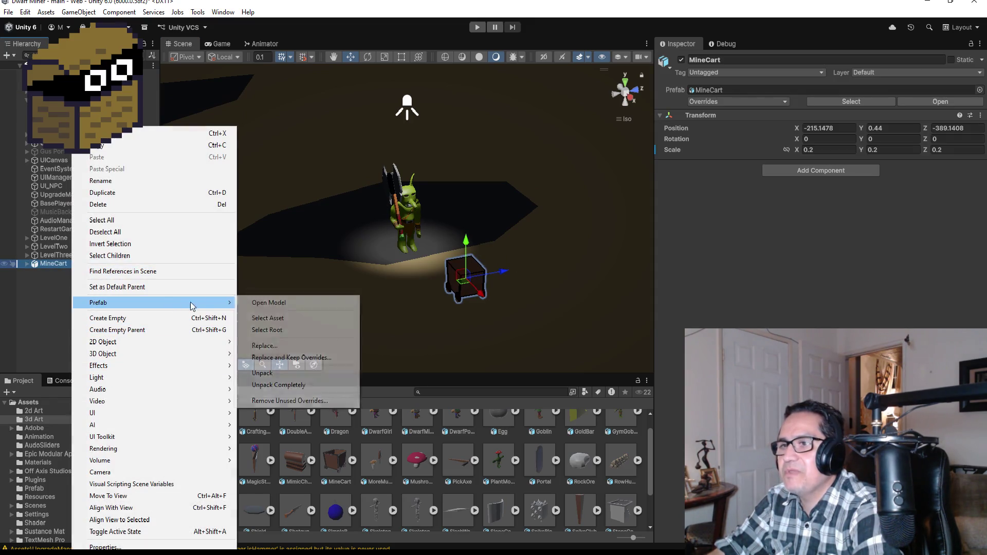
pyautogui.click(257, 374)
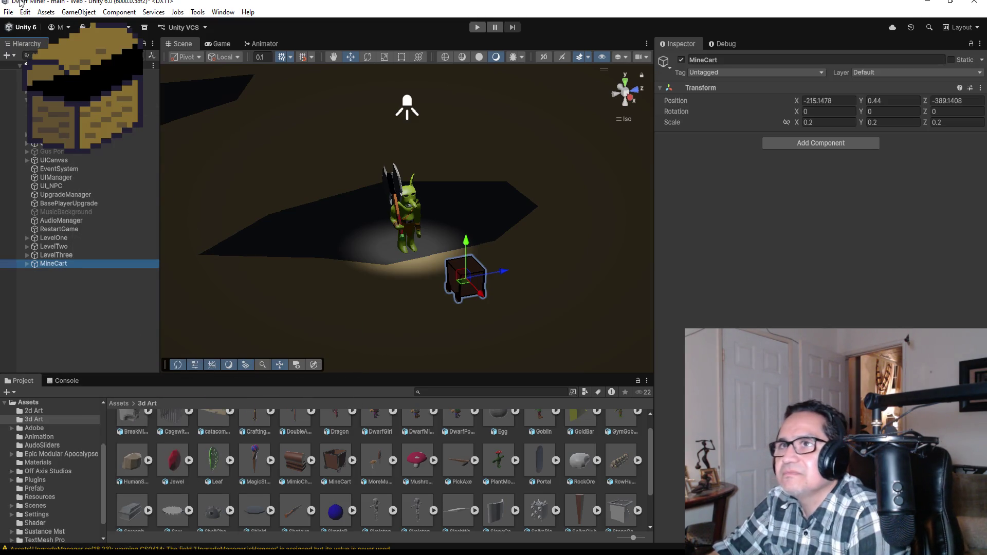
# - Save the scene, move the MineCart back along Z to -392.09, and start Play mode
pyautogui.click(9, 12)
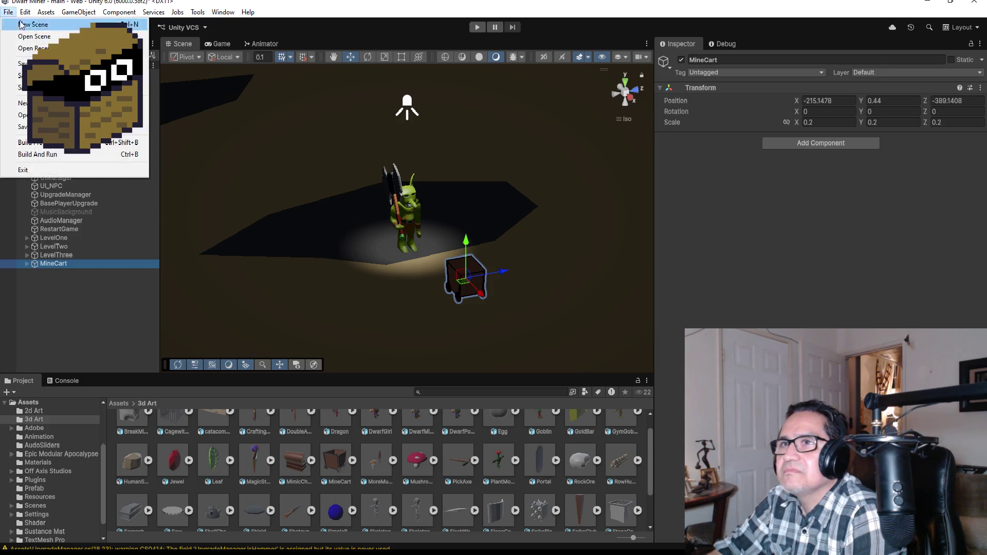
pyautogui.click(77, 64)
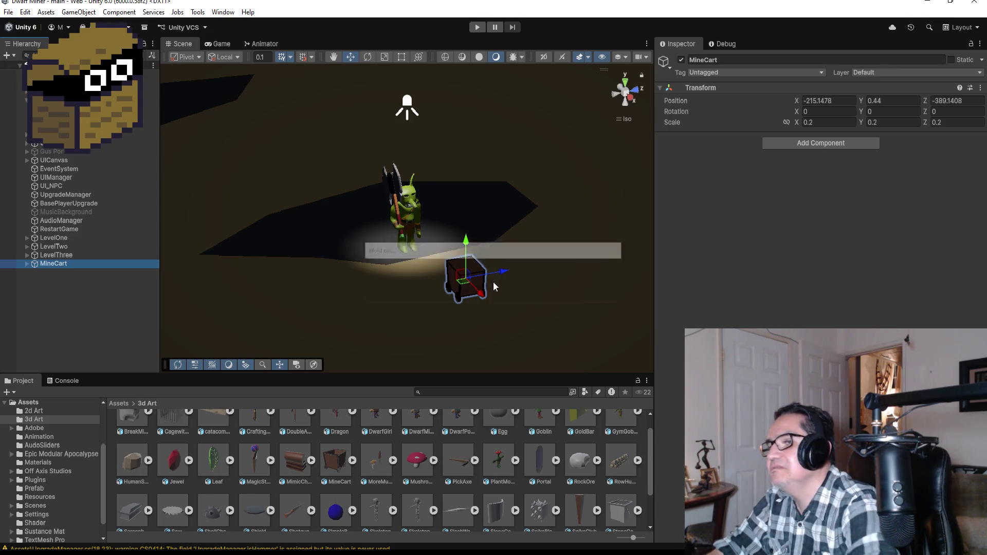
pyautogui.scroll(-5, 509, 271)
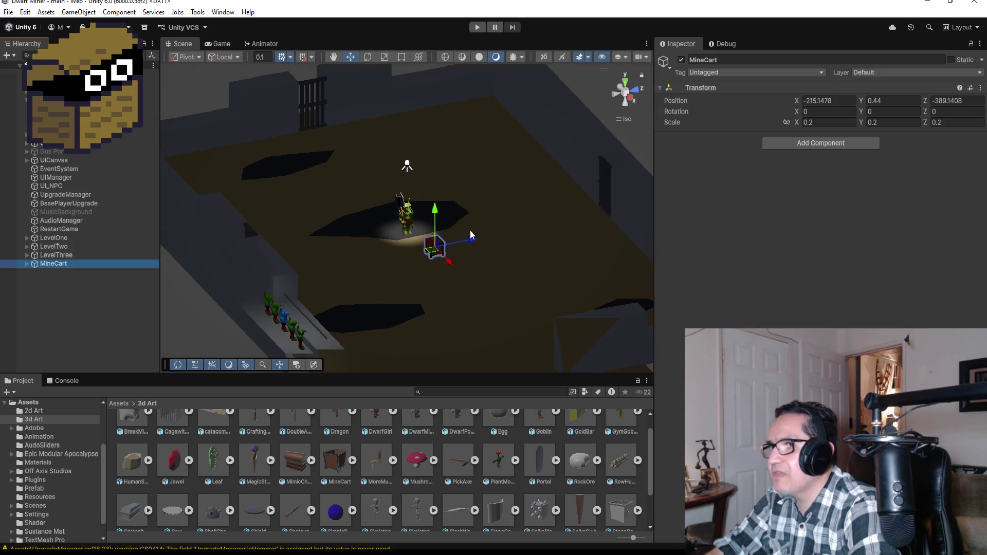
pyautogui.moveTo(474, 243)
pyautogui.mouseDown()
pyautogui.moveTo(429, 254)
pyautogui.moveTo(417, 231)
pyautogui.mouseUp()
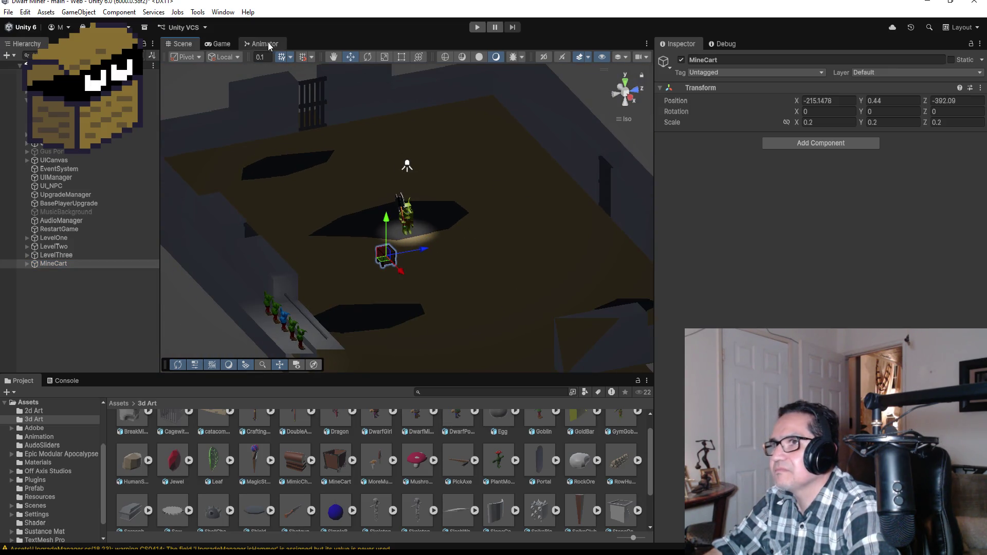
pyautogui.click(477, 28)
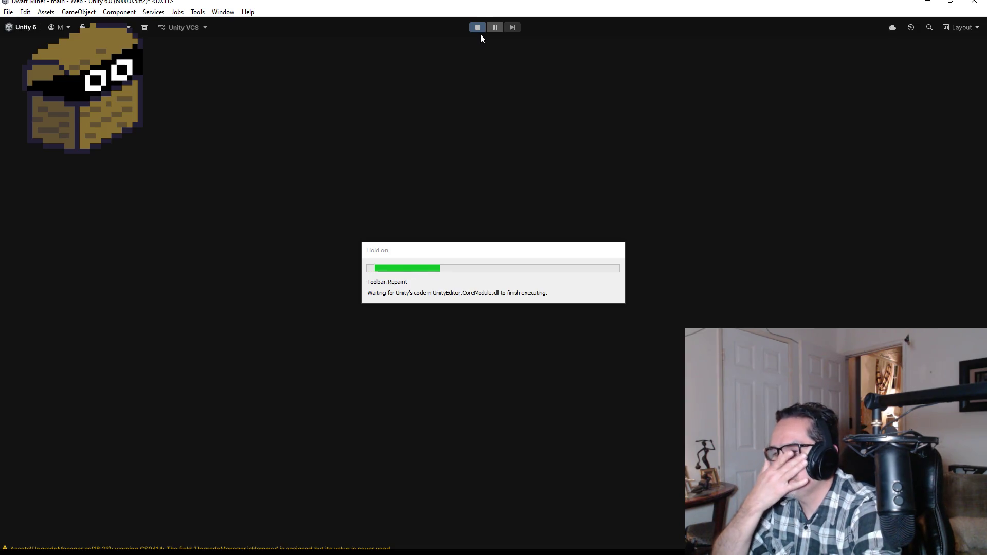
# - Start the game and walk through the corridor right up to the goblin boss
pyautogui.press('Escape')
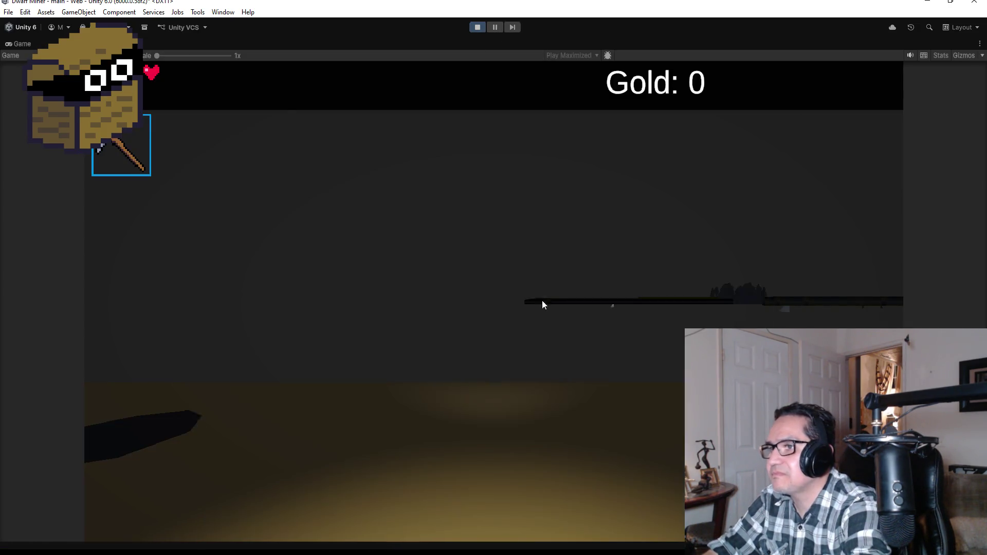
pyautogui.scroll(-1, 494, 277)
pyautogui.press('w')
pyautogui.press('w')
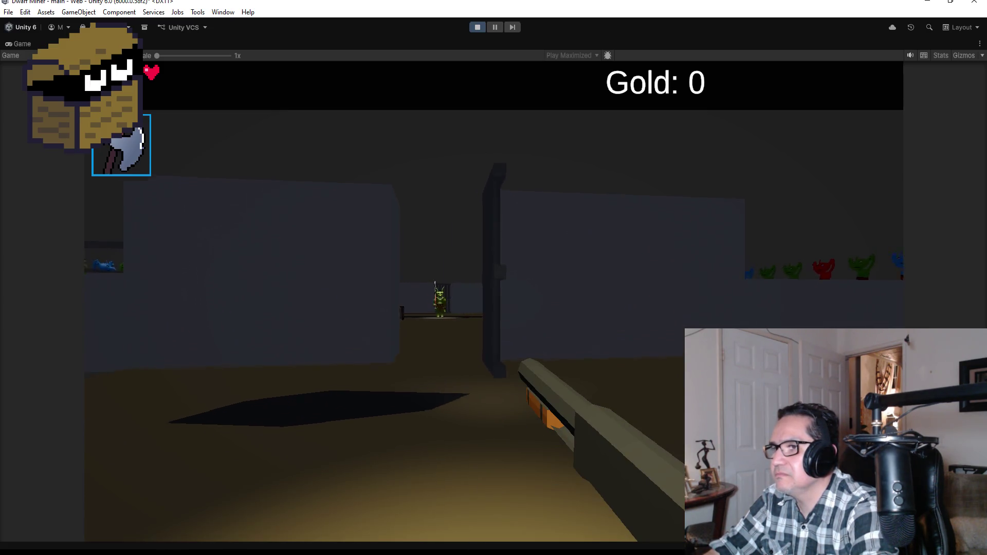
pyautogui.press('w')
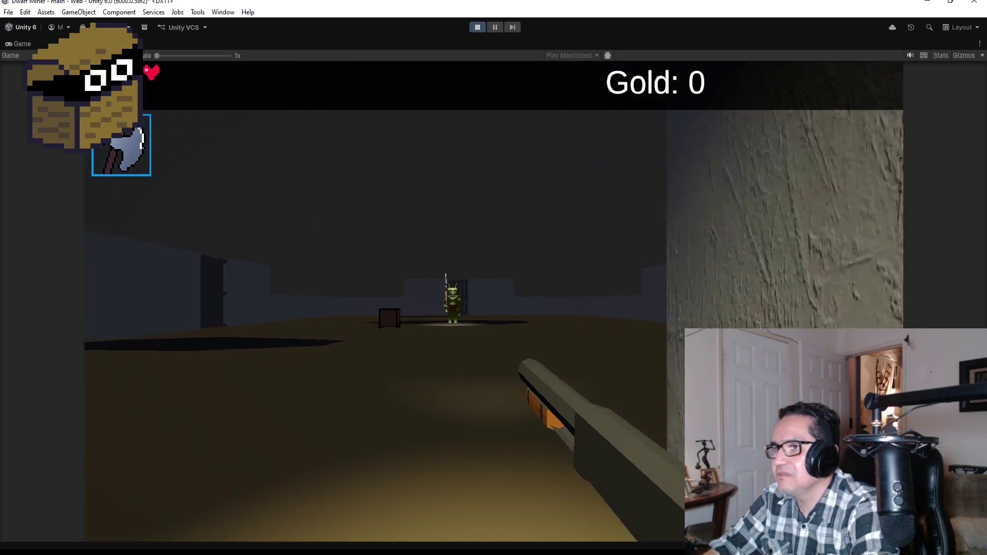
pyautogui.press('w')
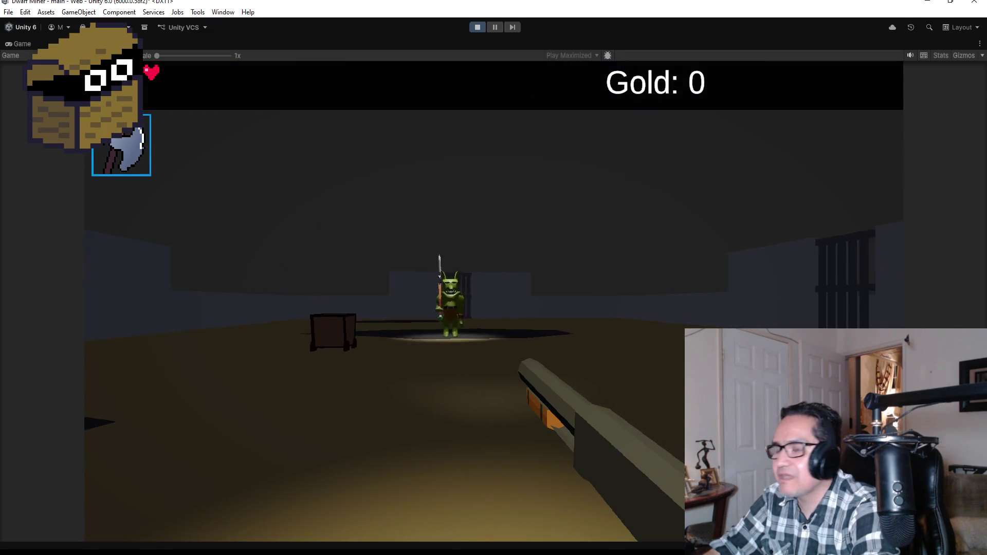
pyautogui.press('w')
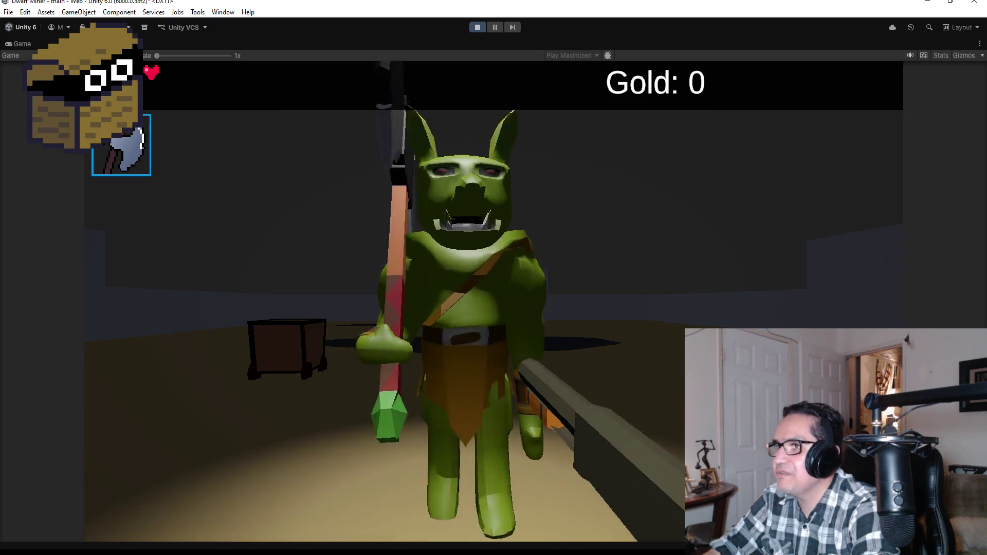
pyautogui.press('w')
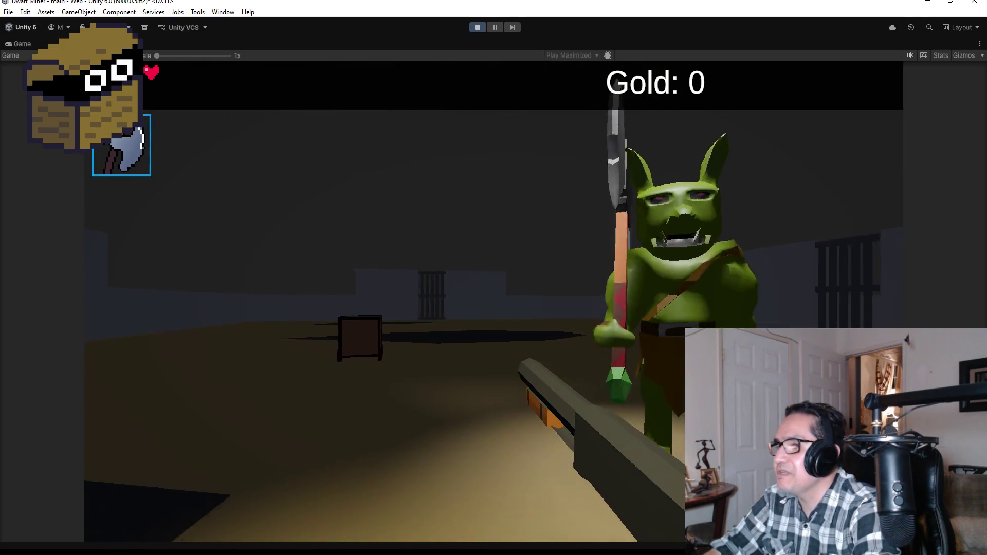
# - Move back and forth between the mine cart and goblin, then pause and exit Play mode
pyautogui.press('s')
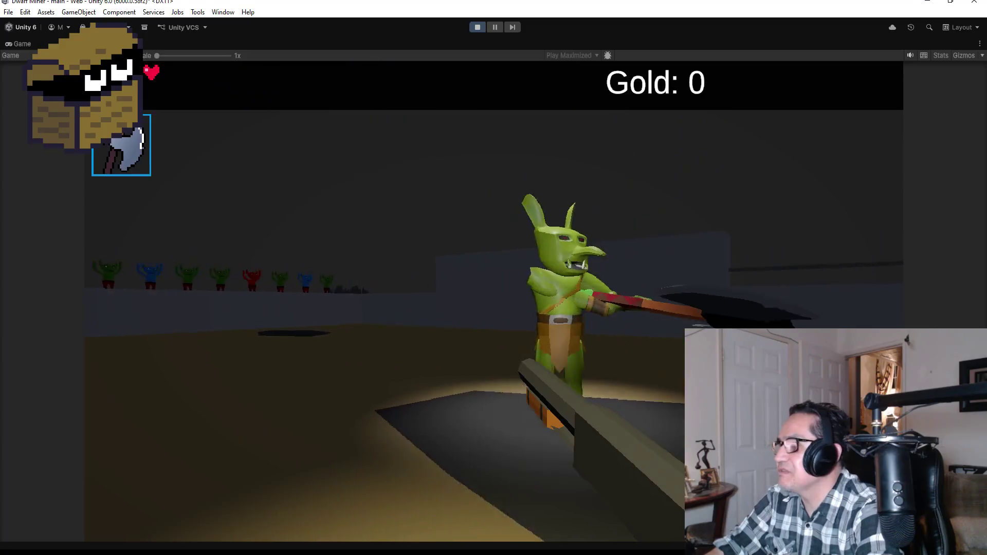
pyautogui.press('s')
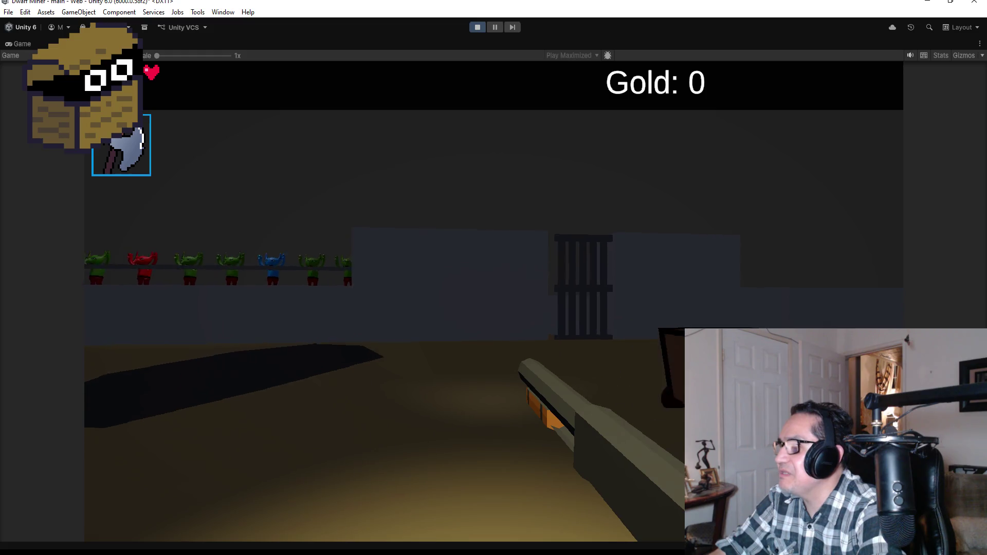
pyautogui.press('w')
pyautogui.press('w')
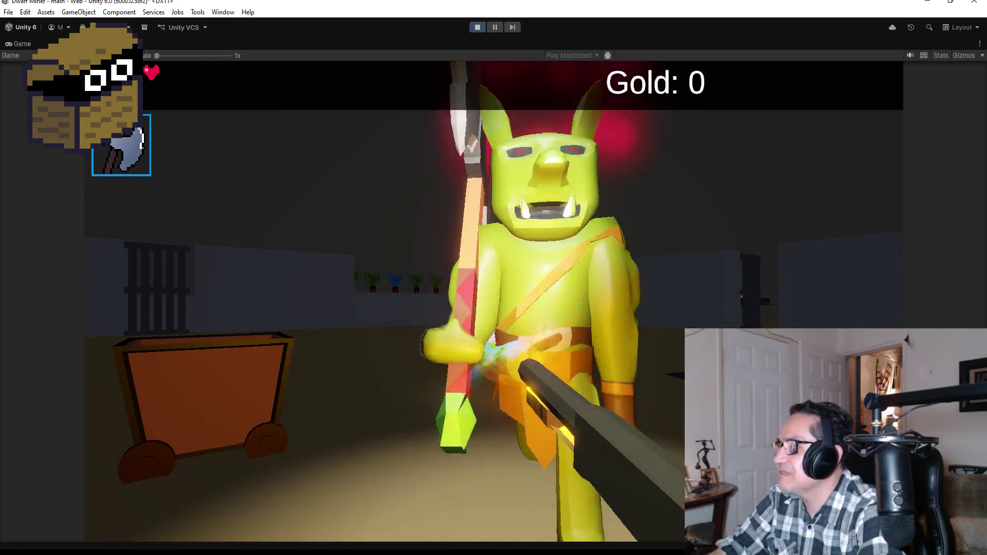
pyautogui.press('s')
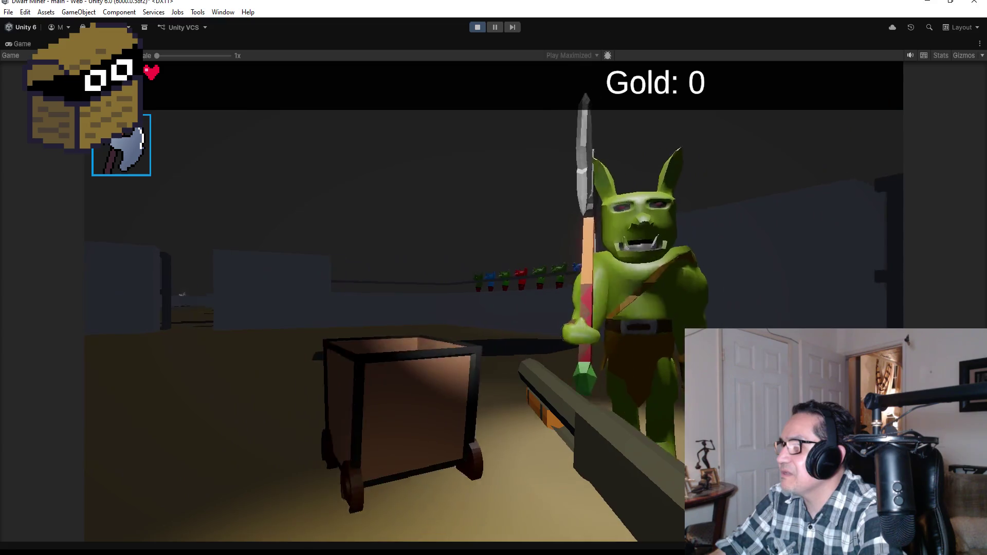
pyautogui.press('s')
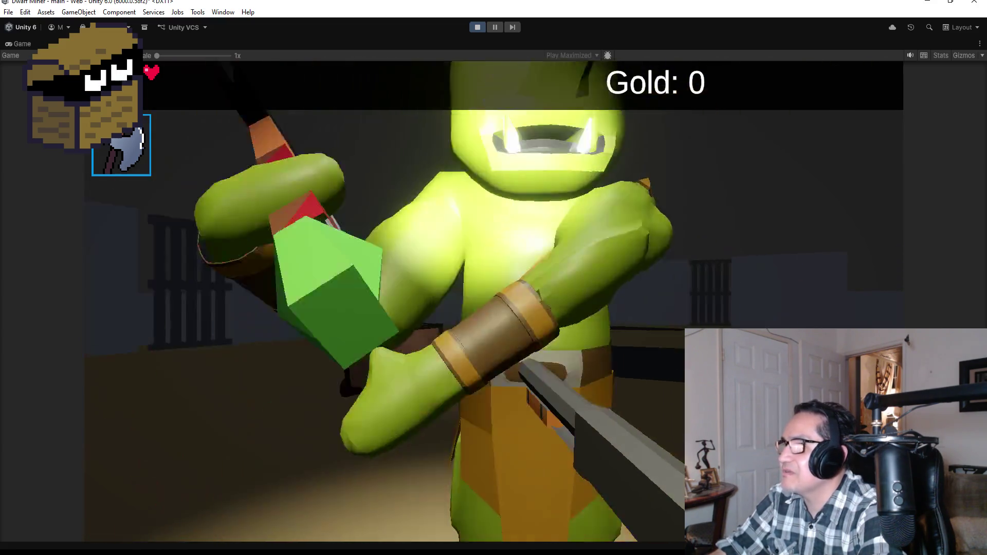
pyautogui.press('w')
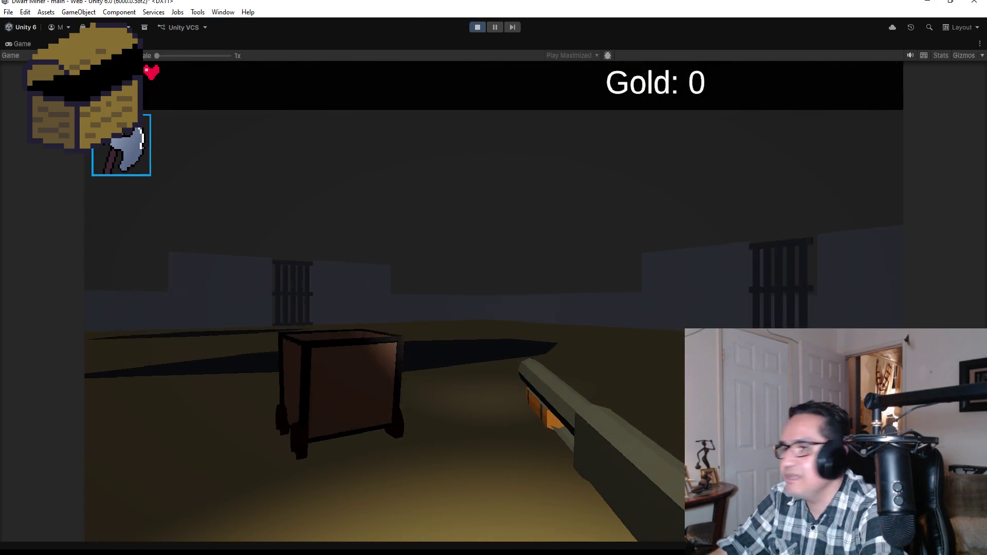
pyautogui.press('s')
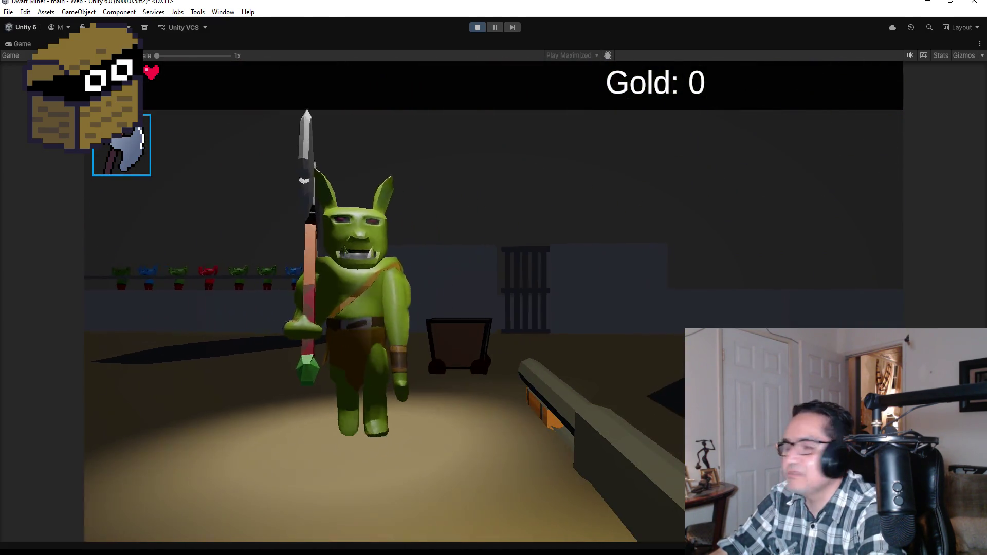
pyautogui.press('Escape')
pyautogui.click(477, 28)
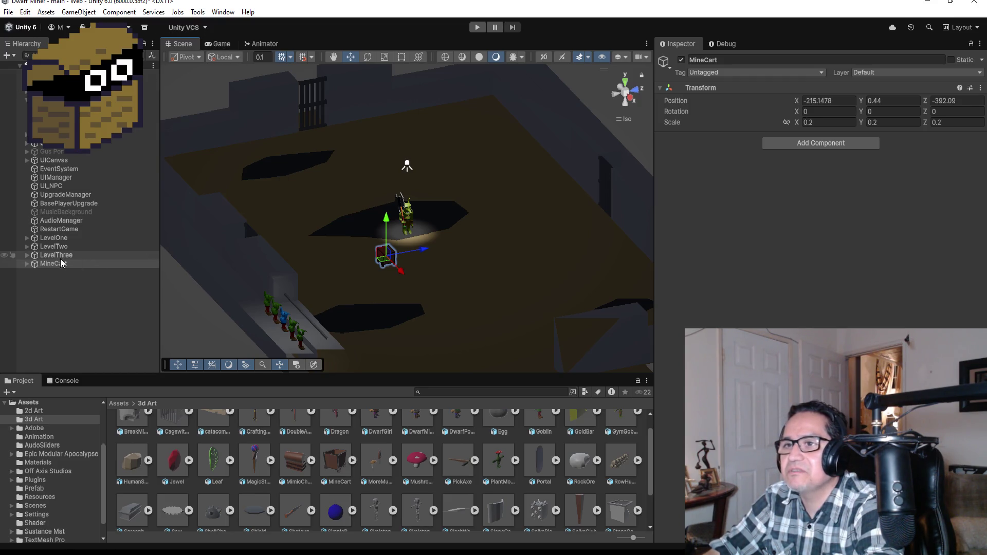
# - Select GoblinGymBoss under LevelThree > BossArea, review its Animator states, then open the Window menu
pyautogui.click(27, 256)
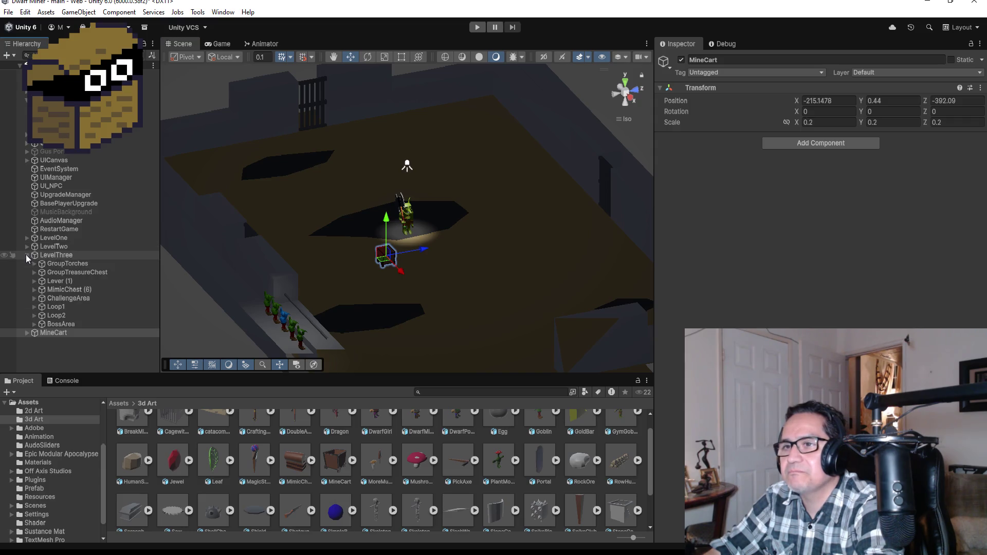
pyautogui.click(66, 299)
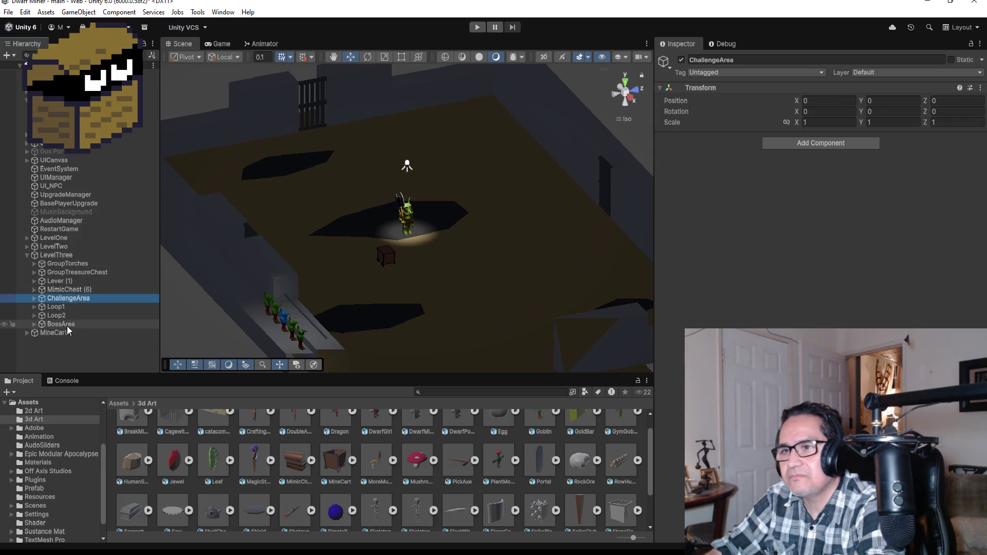
pyautogui.keyDown('alt'); pyautogui.click(34, 325); pyautogui.keyUp('alt')
pyautogui.click(77, 333)
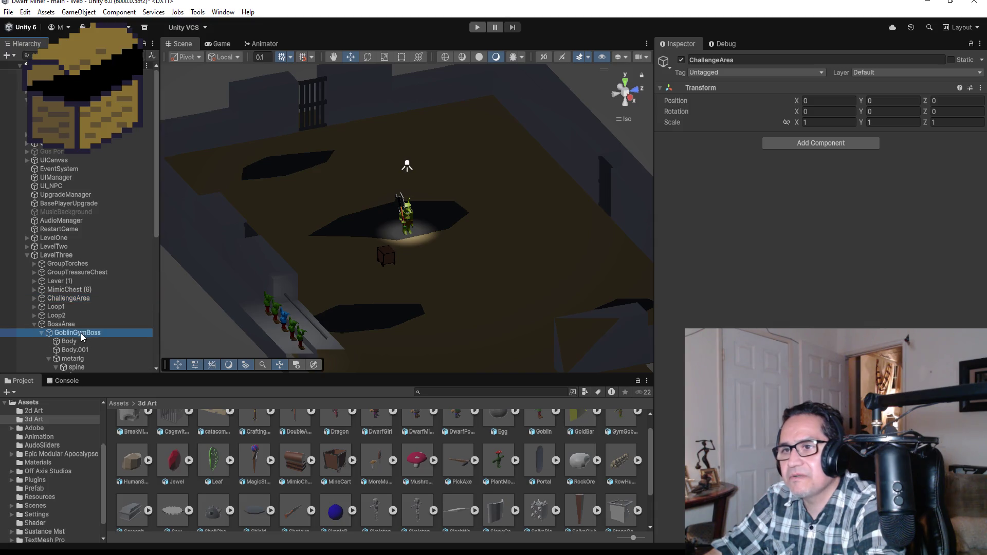
pyautogui.click(275, 44)
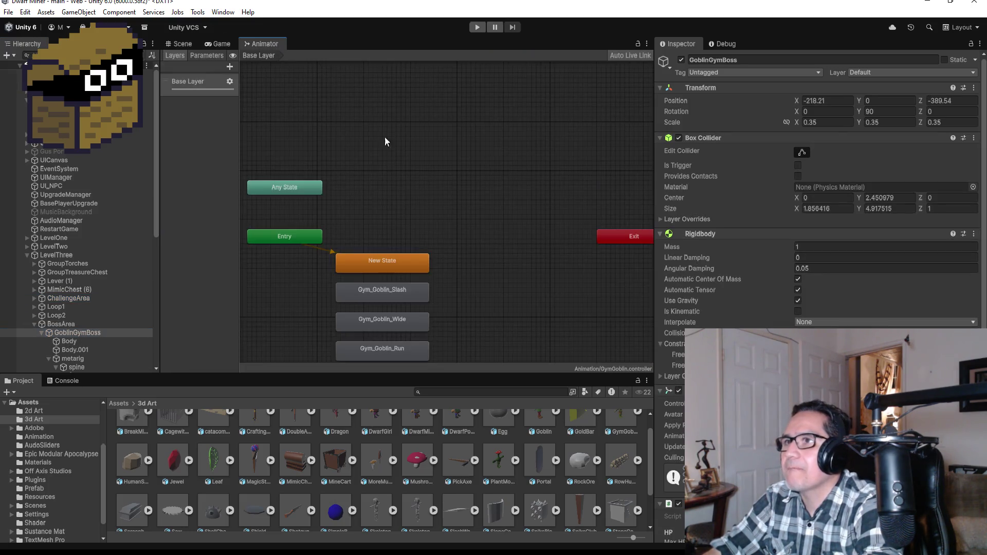
pyautogui.click(174, 43)
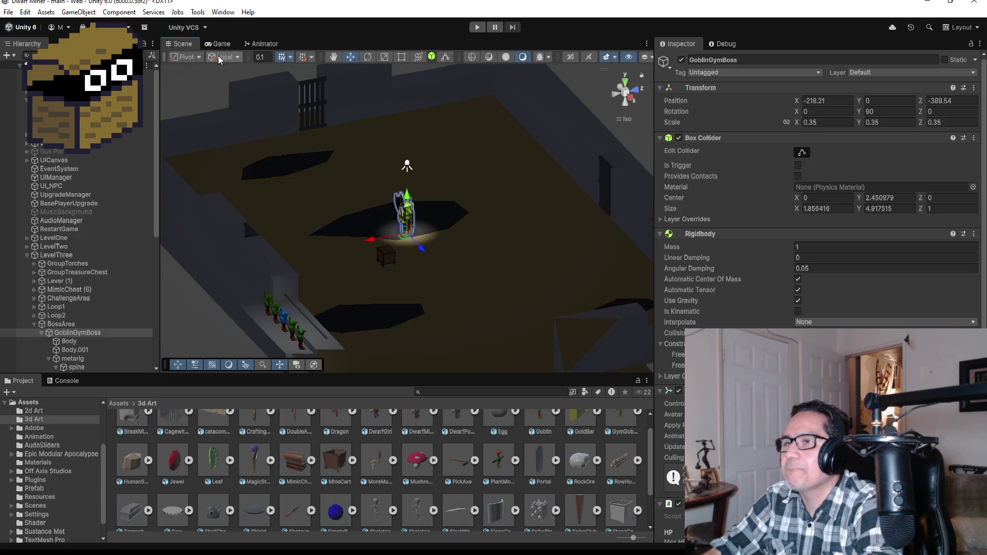
pyautogui.click(224, 12)
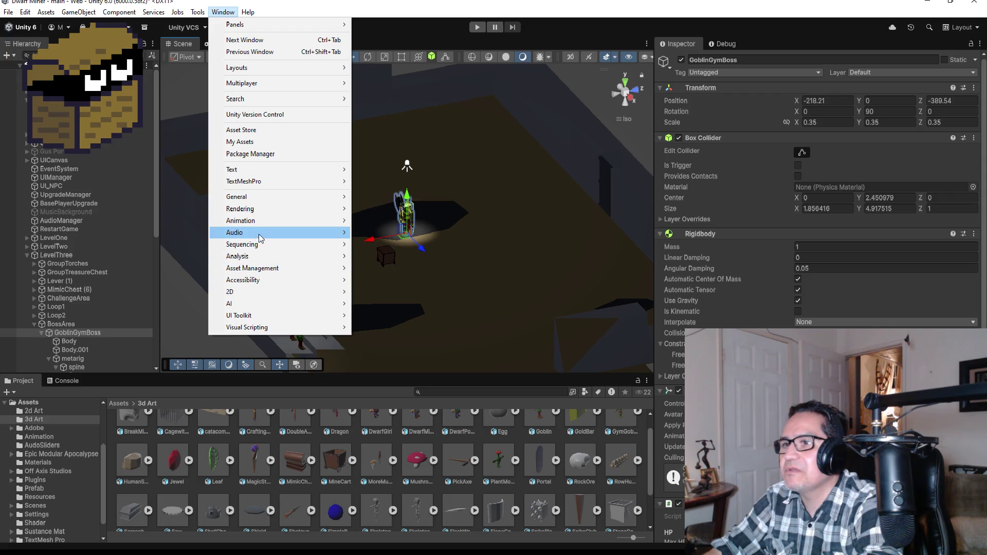
# - Open the Animation window on the Gym_Goblin_Wide clip
pyautogui.moveTo(296, 221)
pyautogui.click(412, 224)
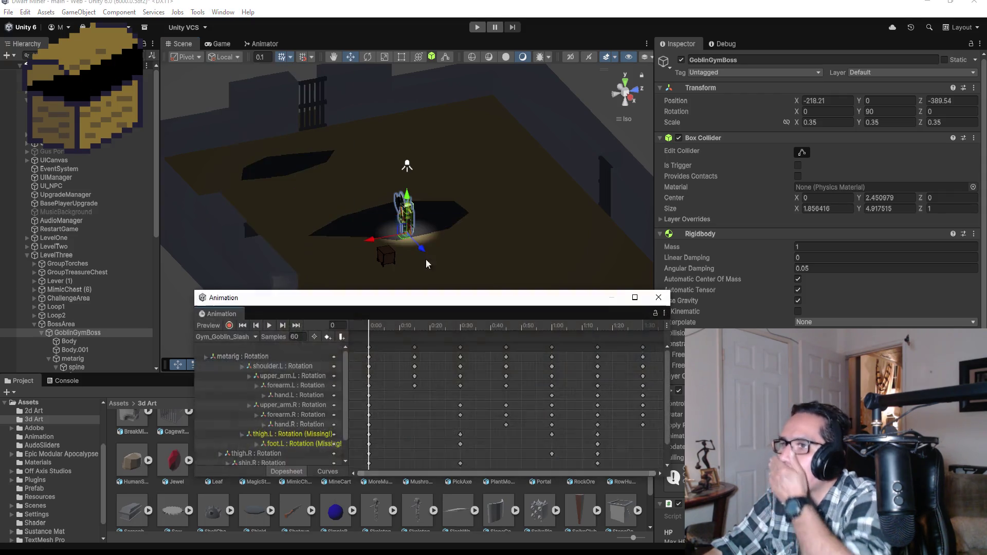
pyautogui.click(226, 337)
pyautogui.click(245, 372)
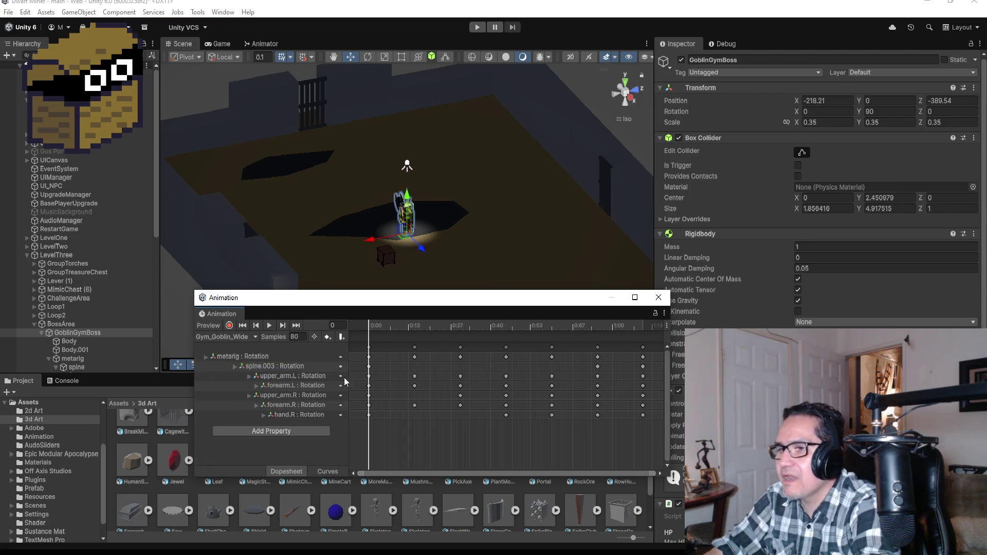
# - Set the clip's sample rate to 90, preview the faster wide attack, and close the window
pyautogui.click(302, 336)
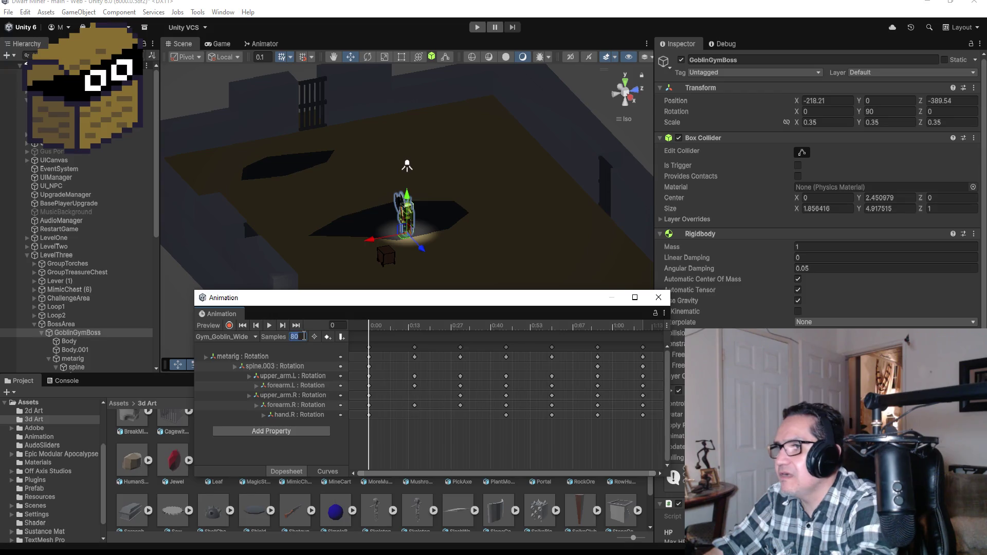
pyautogui.scroll(-1, 590, 402)
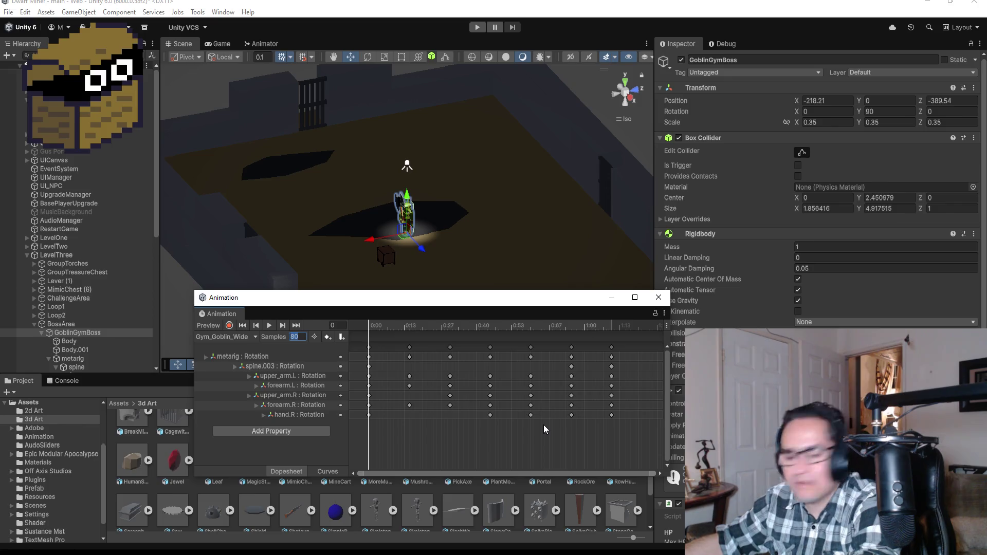
pyautogui.write('90')
pyautogui.press('Return')
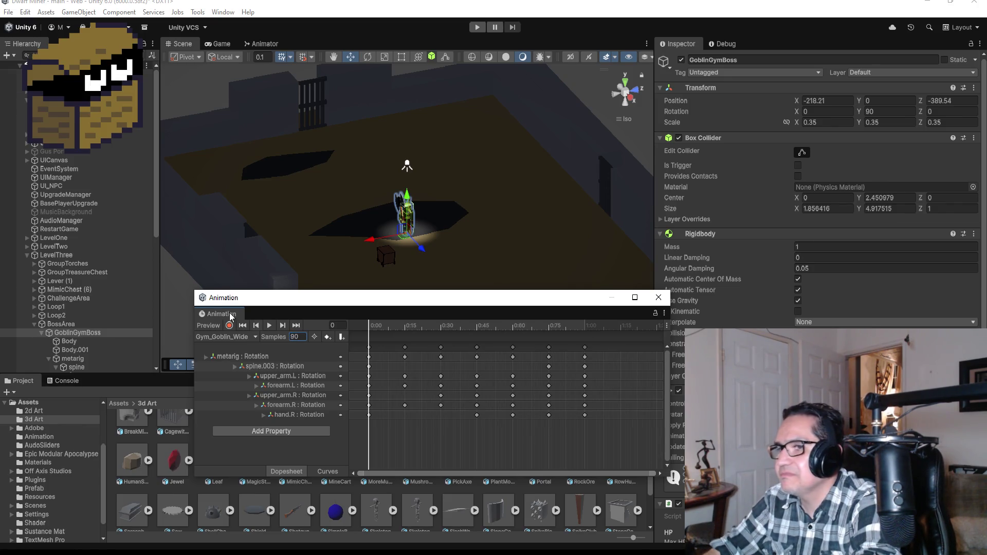
pyautogui.click(271, 325)
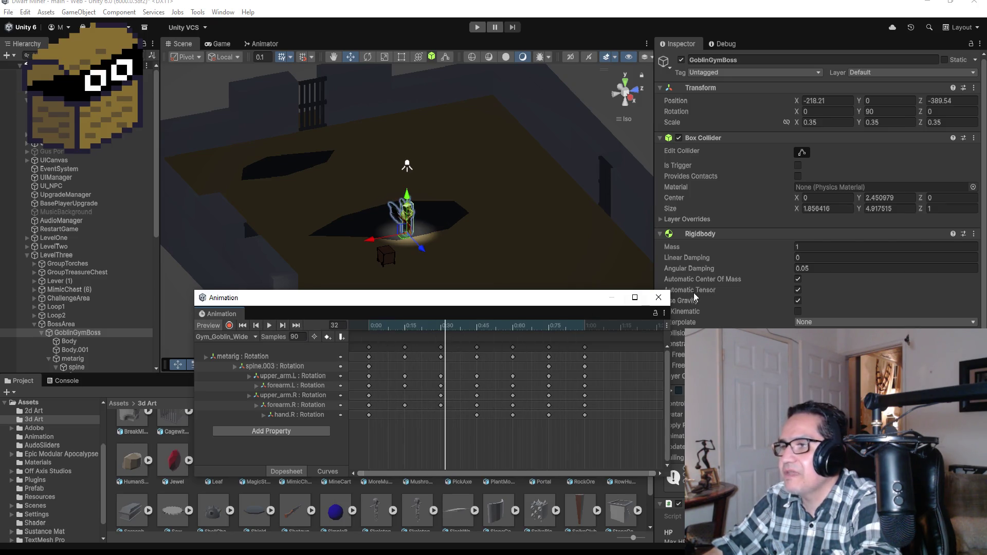
pyautogui.click(658, 299)
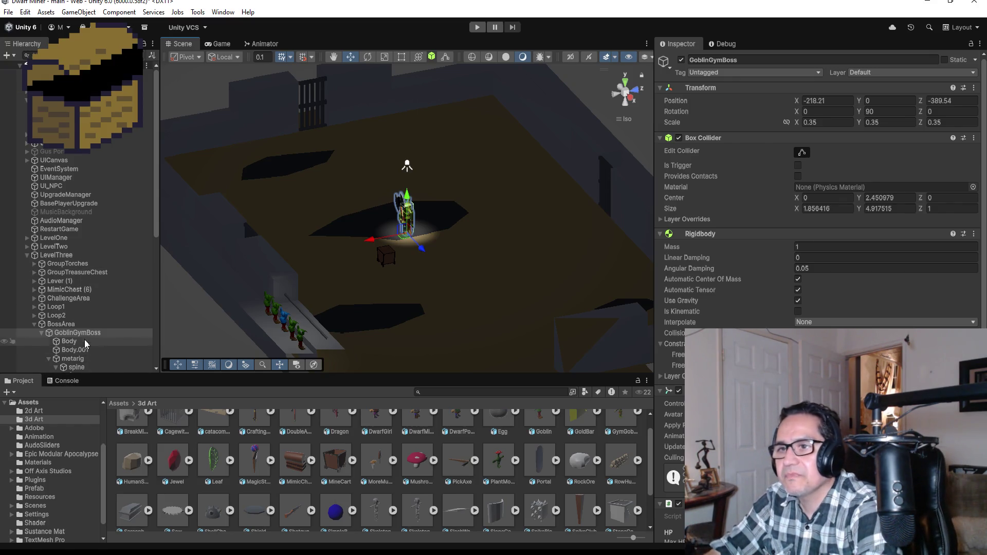
# - Edit the GoblinGymBoss box collider, dragging its depth out to Size Z ≈ 2.41, centre Z ≈ 0.70
pyautogui.click(35, 326)
pyautogui.click(35, 325)
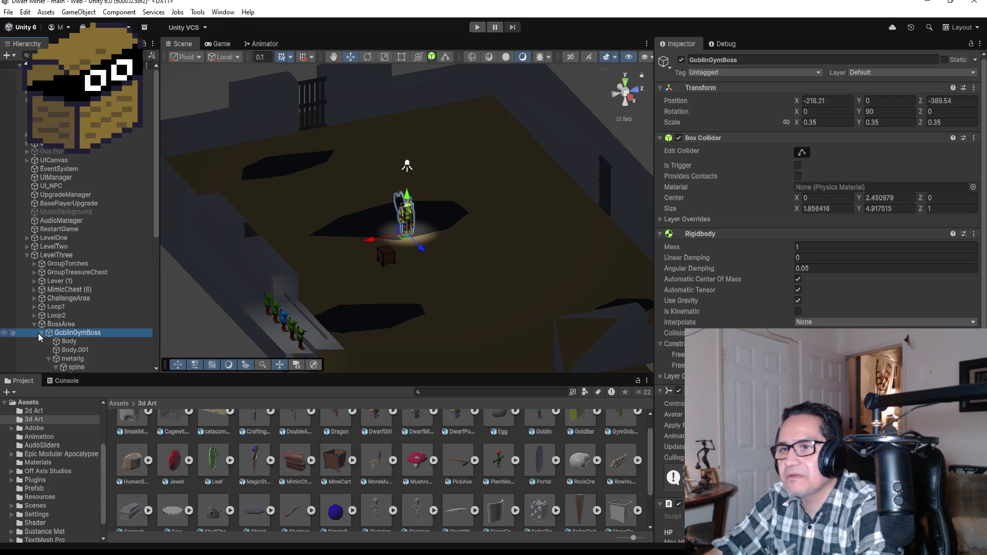
pyautogui.click(41, 333)
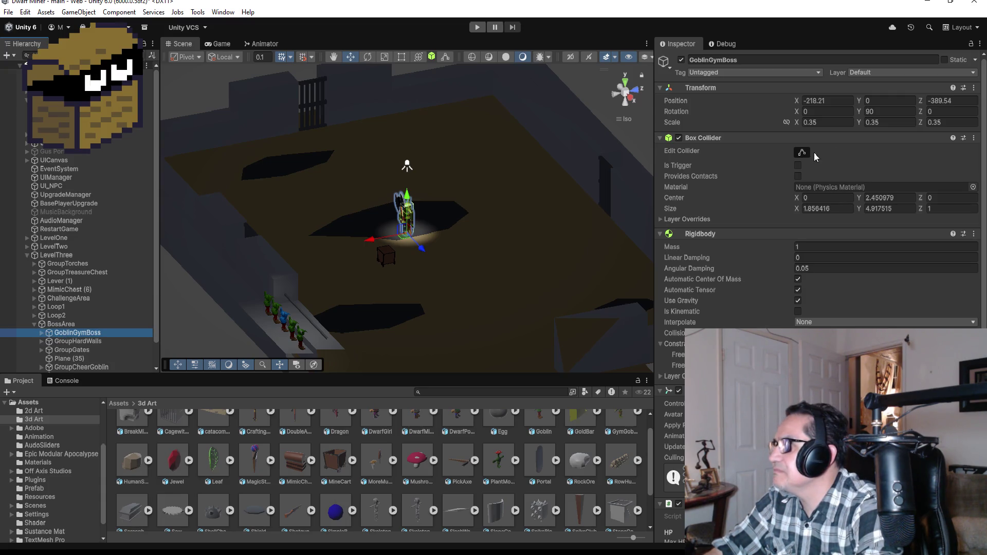
pyautogui.click(800, 154)
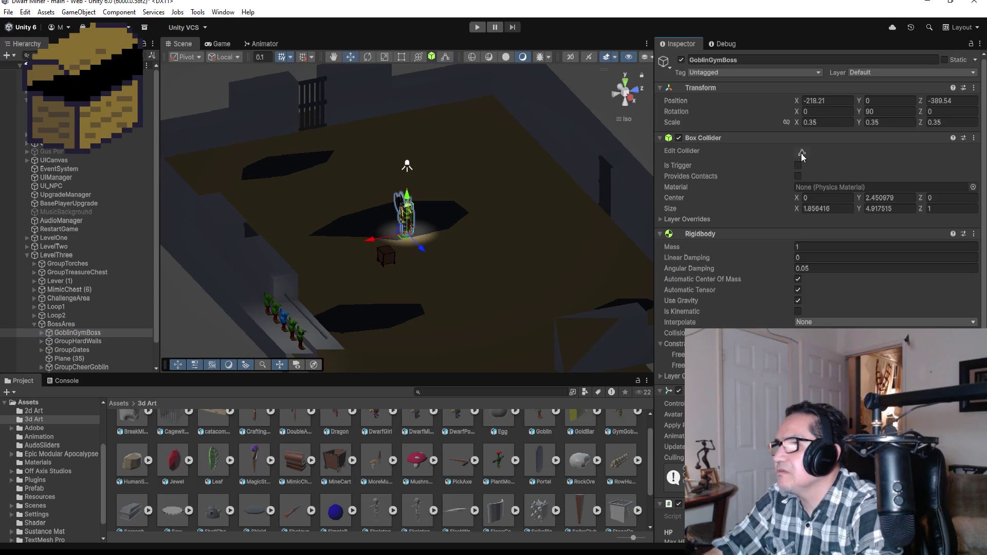
pyautogui.scroll(5, 485, 206)
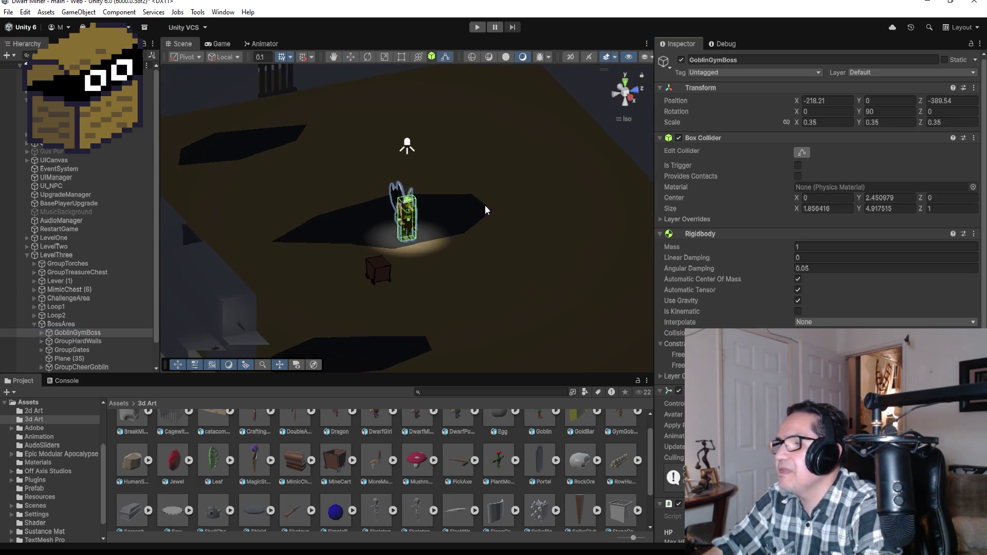
pyautogui.scroll(5, 460, 223)
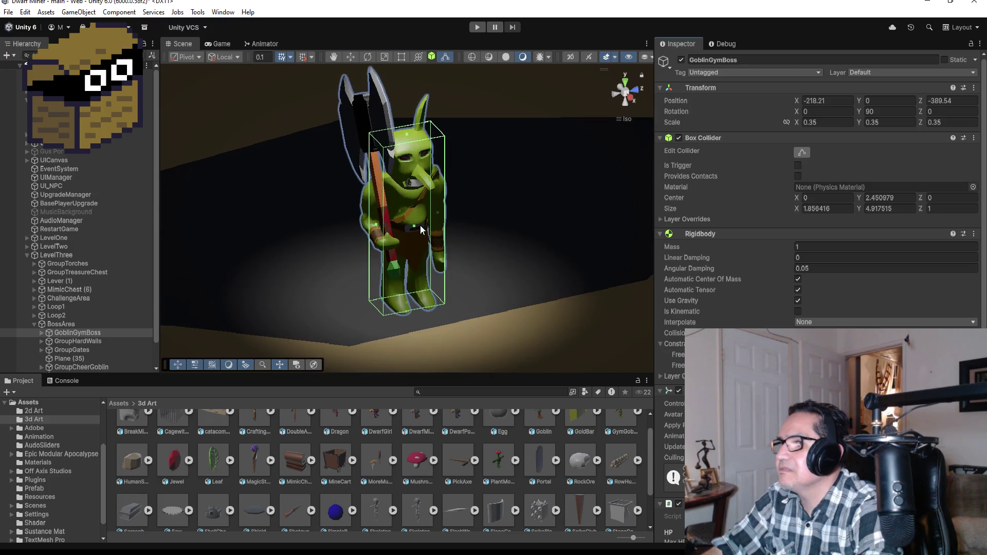
pyautogui.moveTo(414, 226); pyautogui.dragTo(436, 252)
pyautogui.moveTo(507, 218)
pyautogui.mouseDown()
pyautogui.moveTo(424, 224)
pyautogui.moveTo(453, 243)
pyautogui.moveTo(444, 228)
pyautogui.moveTo(476, 263)
pyautogui.moveTo(534, 255)
pyautogui.mouseUp()
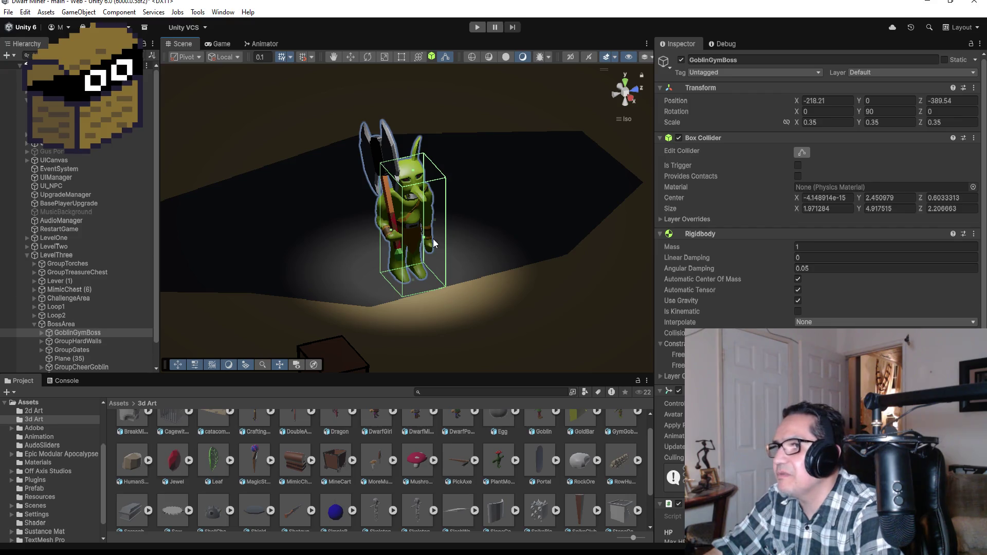
pyautogui.moveTo(424, 239); pyautogui.dragTo(428, 243)
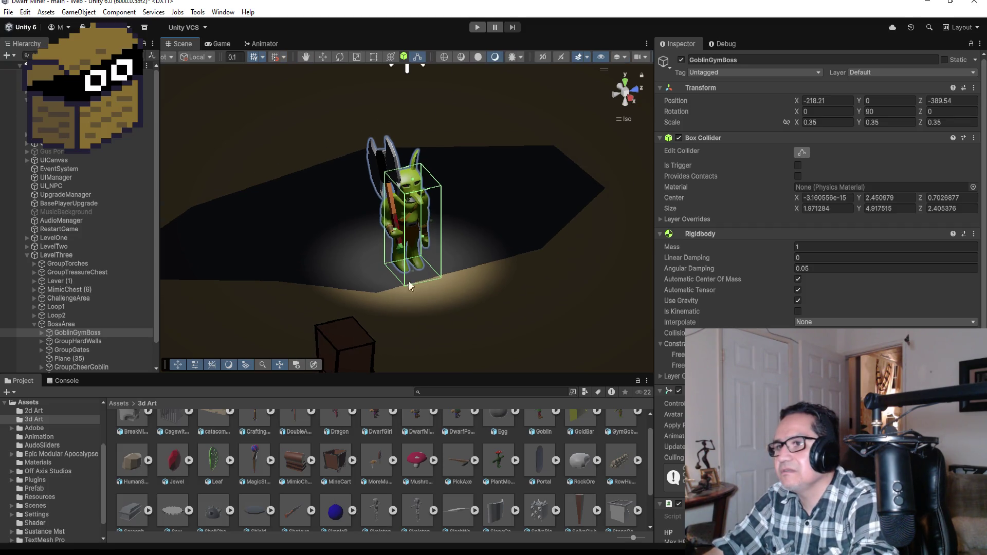
pyautogui.scroll(-5, 346, 335)
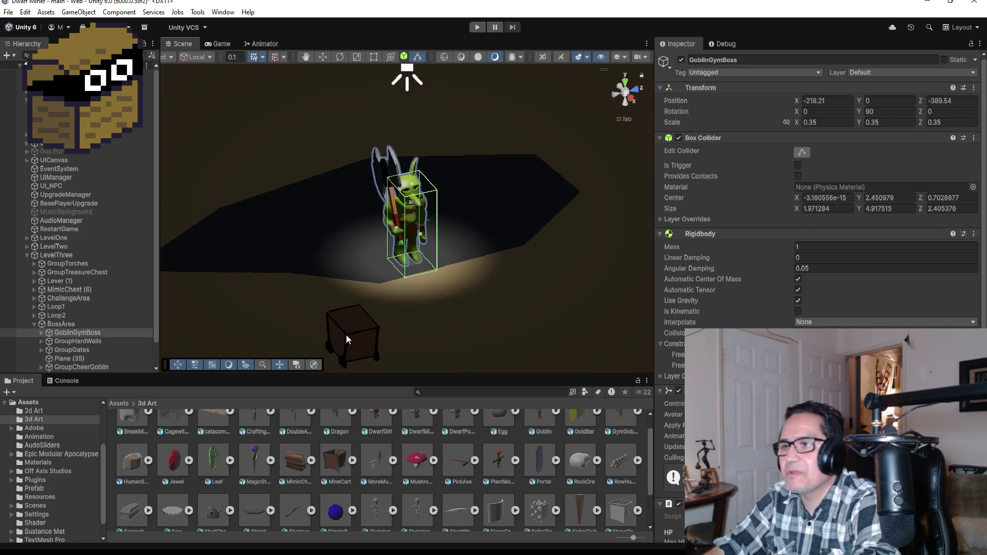
pyautogui.click(366, 316)
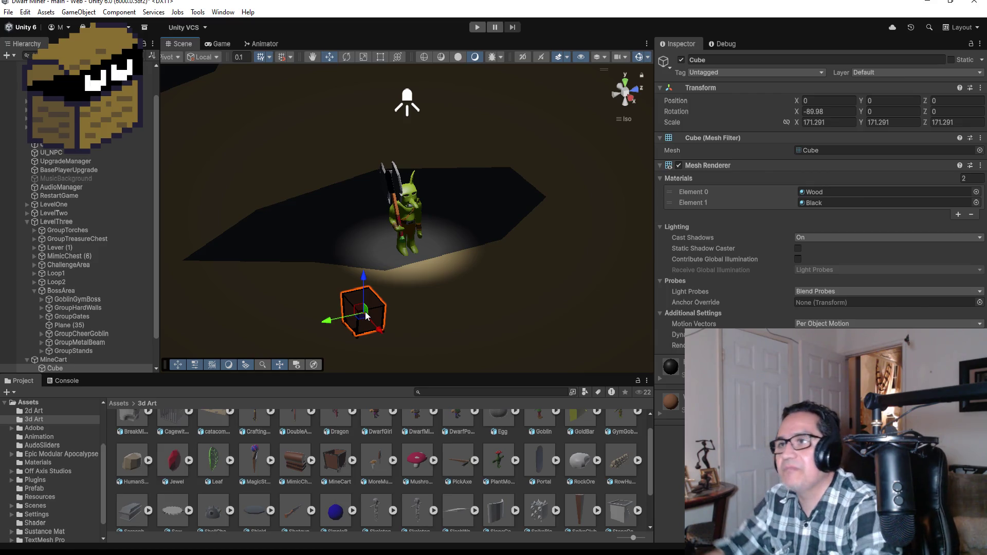
# - Save the scene and start Play mode to test the level
pyautogui.click(9, 12)
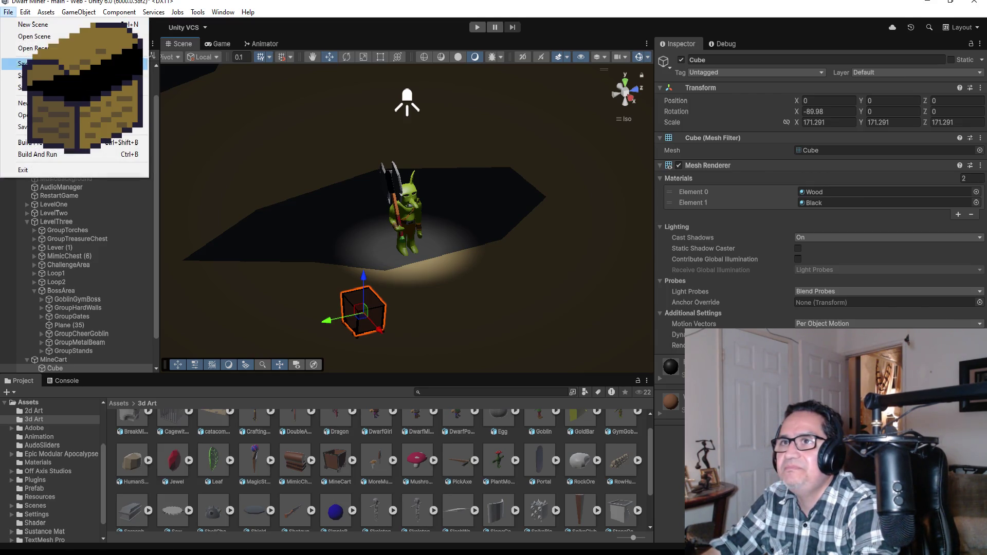
pyautogui.click(62, 63)
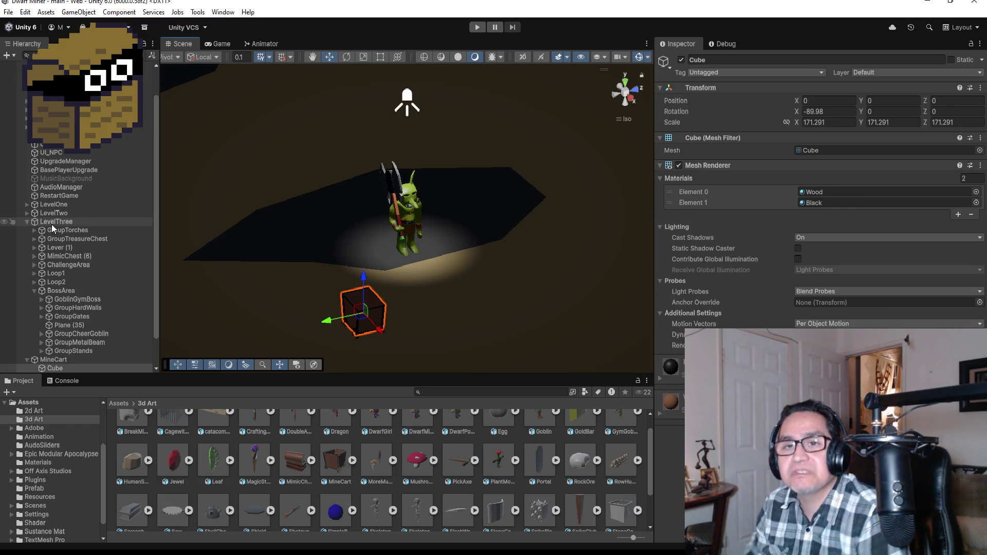
pyautogui.click(477, 30)
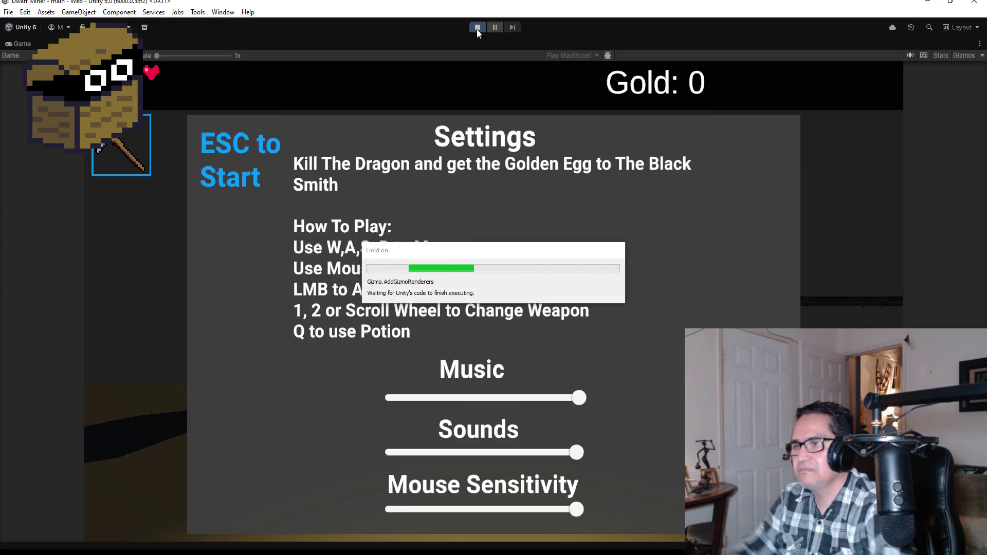
# - Equip the axe, walk the corridors into the arena, and fight the spear-wielding GoblinGymBoss
pyautogui.press('Escape')
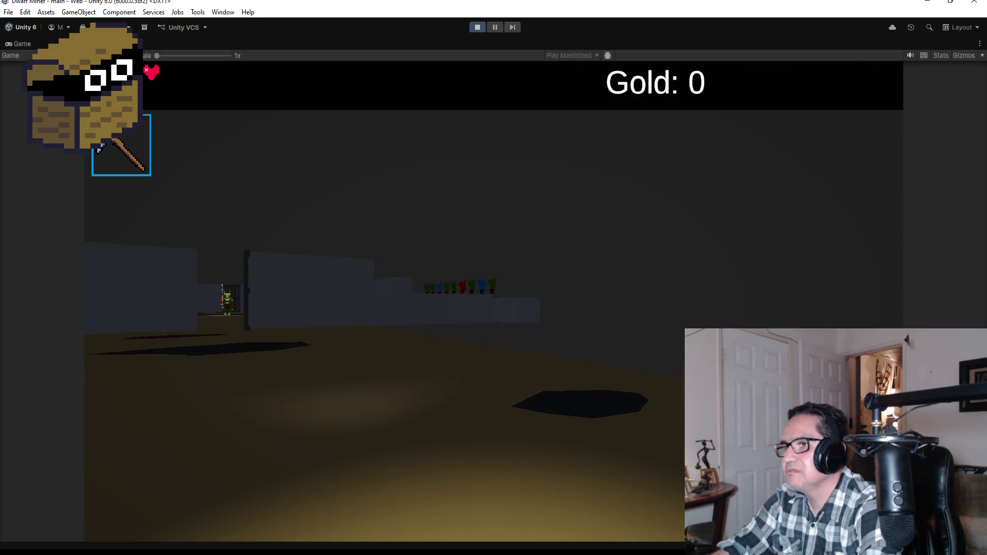
pyautogui.press('w')
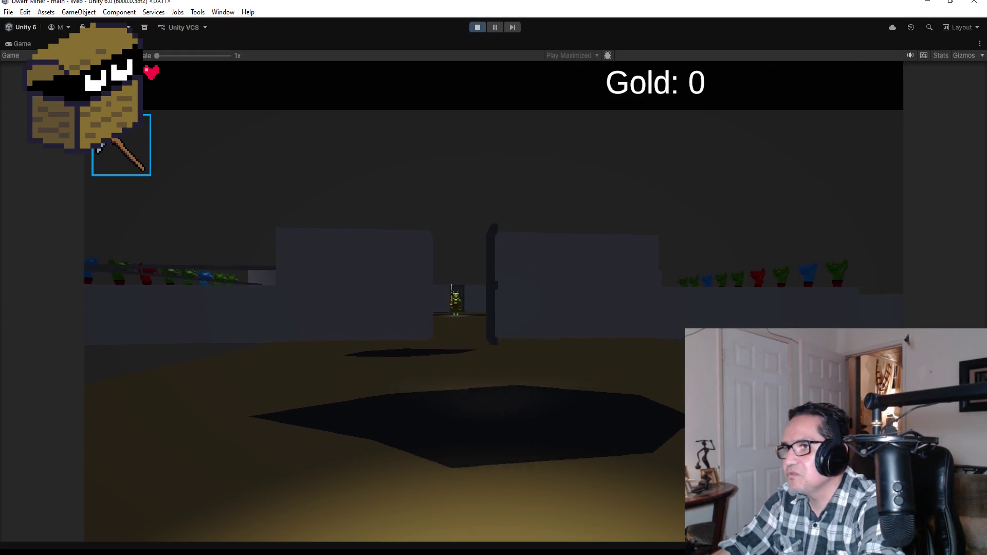
pyautogui.press('2')
pyautogui.press('w')
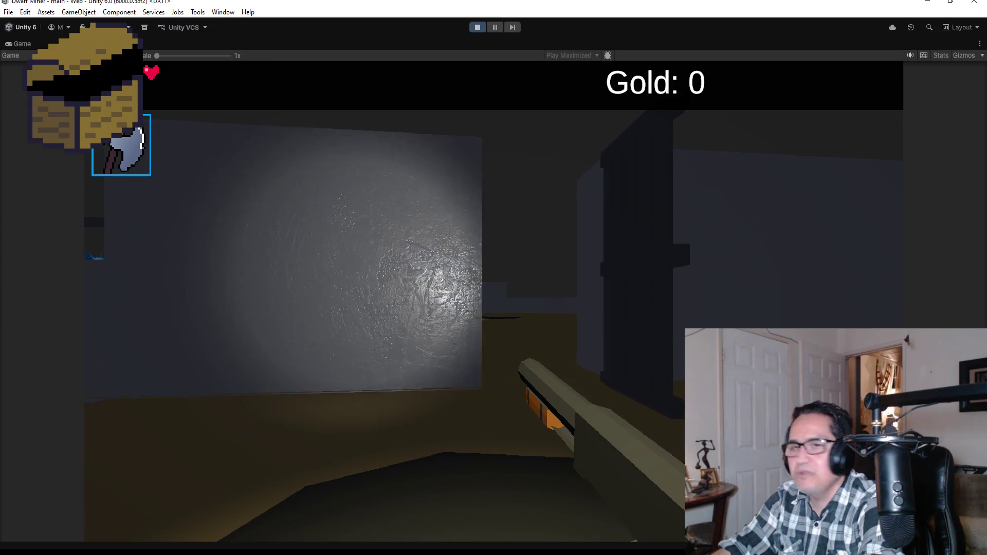
pyautogui.press('w')
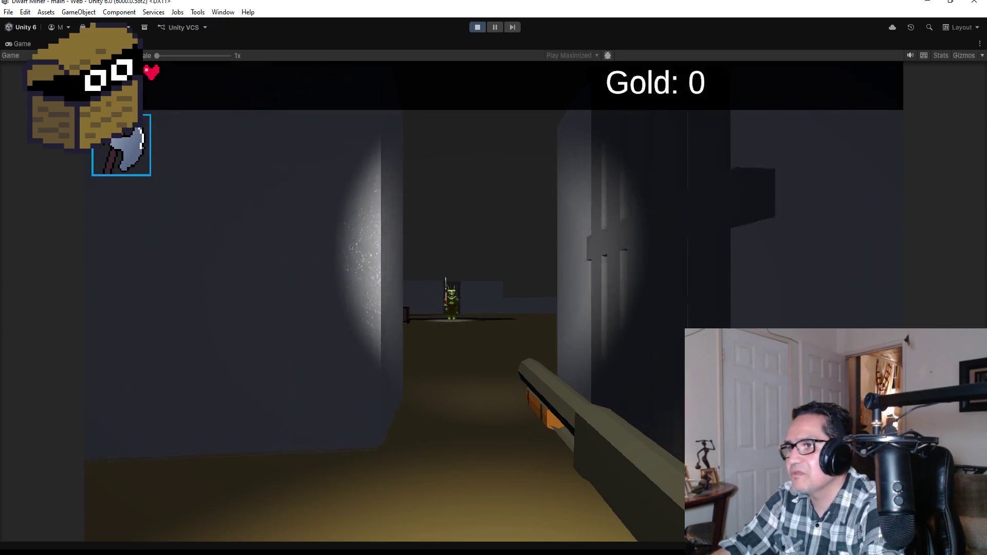
pyautogui.press('w')
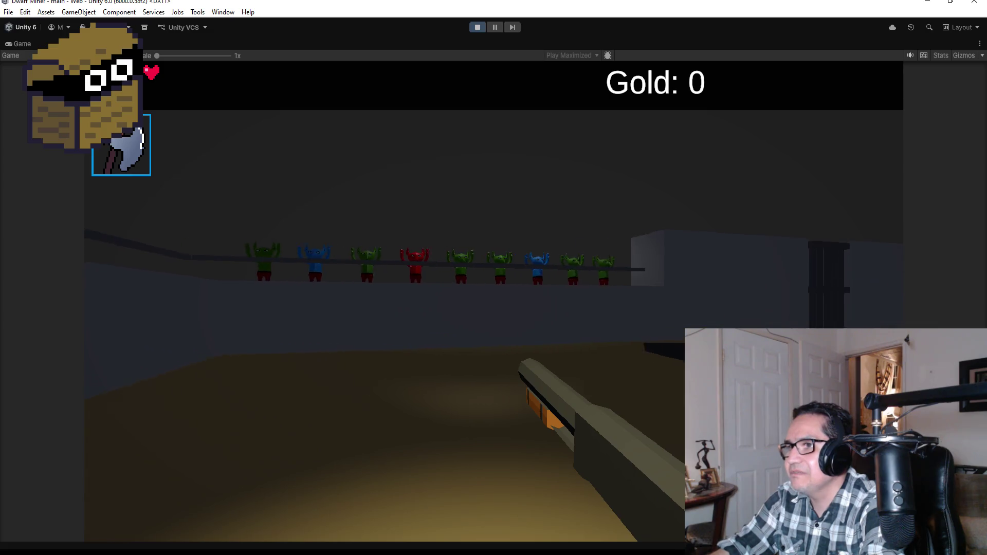
pyautogui.press('w')
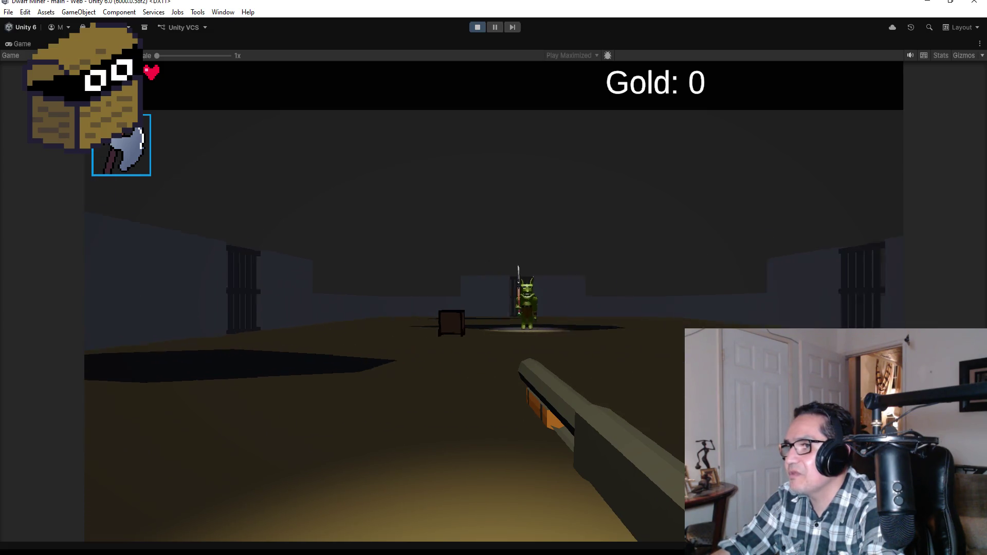
pyautogui.press('w')
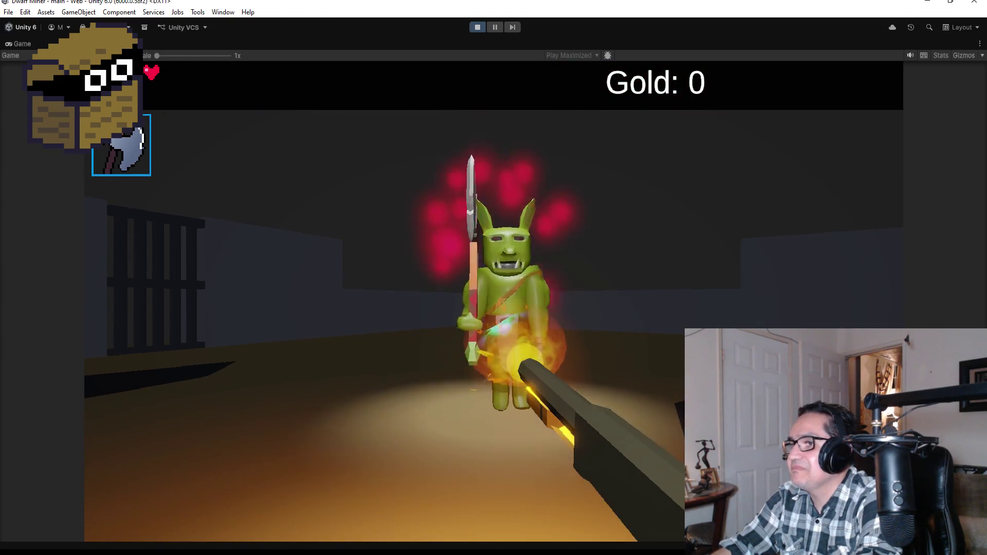
pyautogui.press('Escape')
# - Exit Play mode and select the BossArea group in the Hierarchy
pyautogui.click(480, 30)
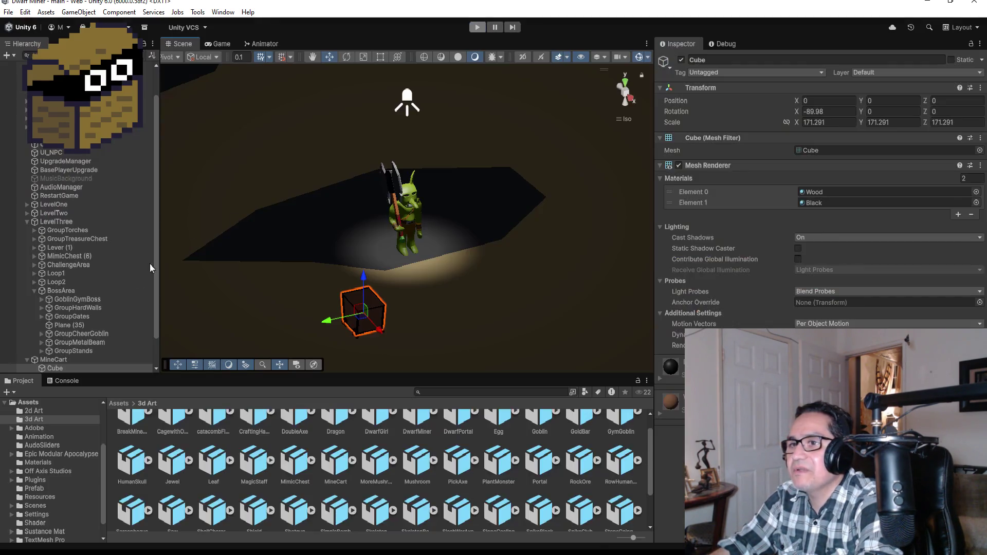
pyautogui.scroll(-2, 89, 317)
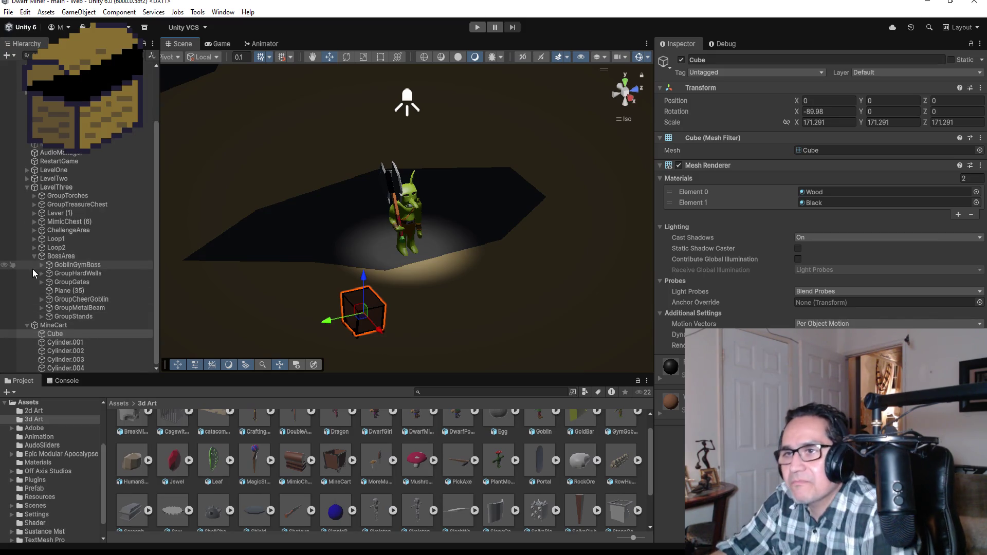
pyautogui.click(68, 260)
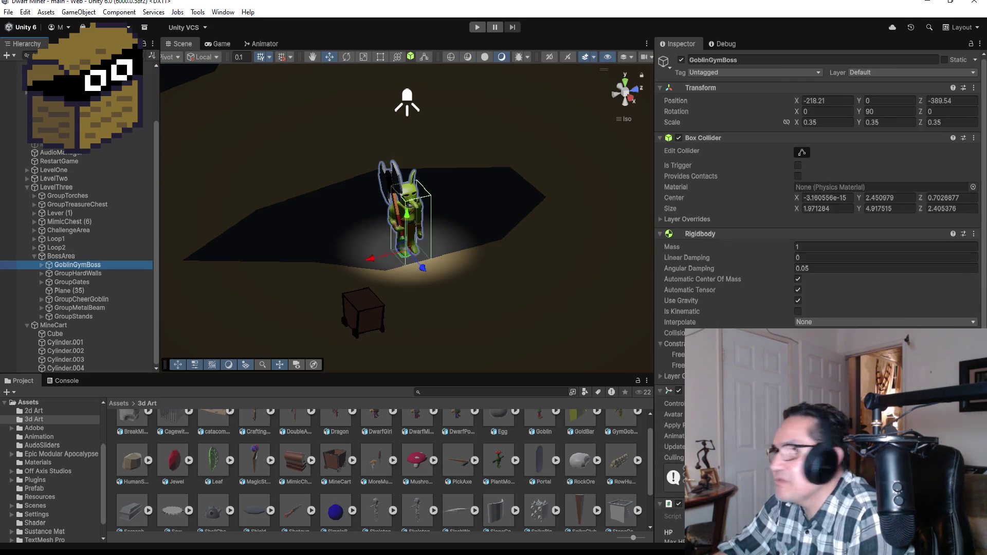
pyautogui.scroll(-10, 821, 195)
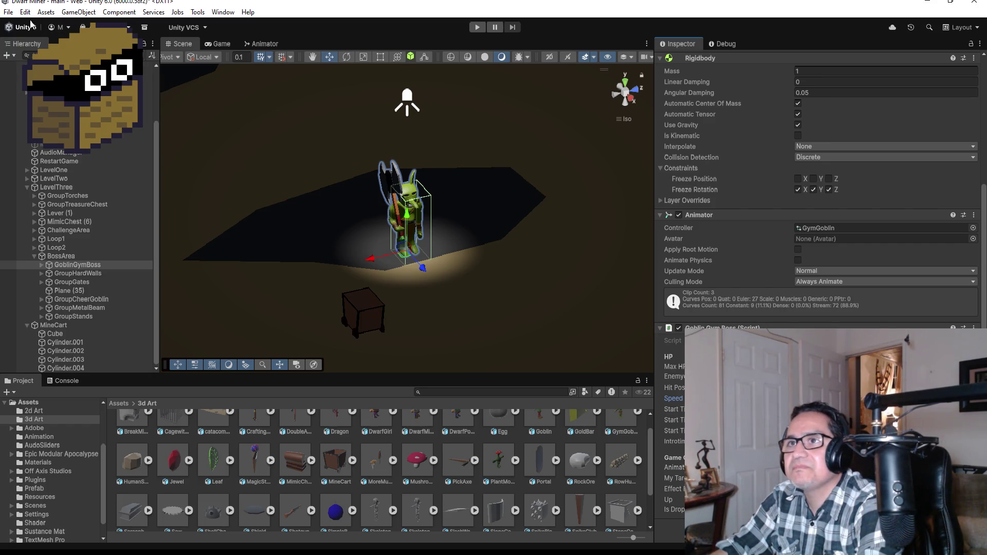
# - Save the scene via File > Save and collapse the LevelThree group
pyautogui.click(10, 11)
pyautogui.click(20, 63)
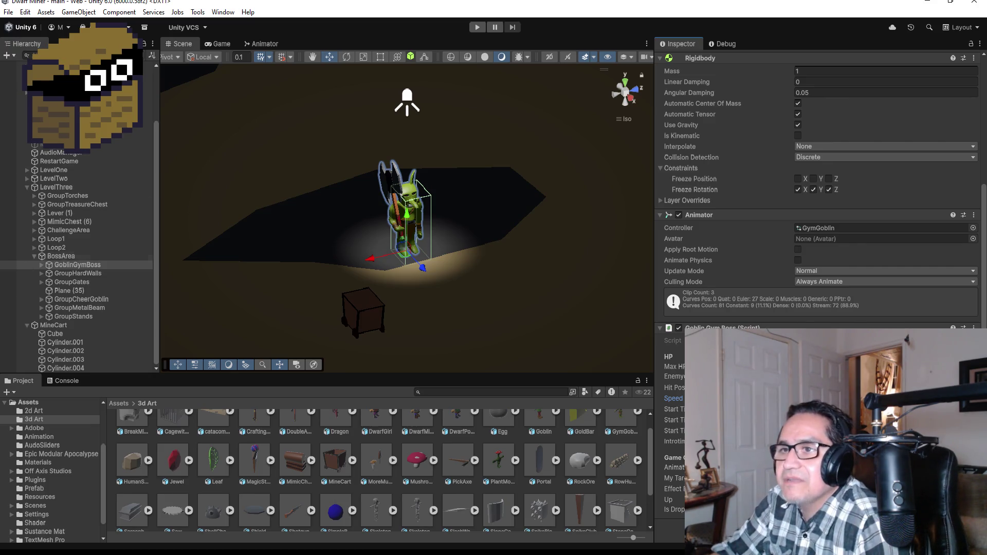
pyautogui.click(27, 187)
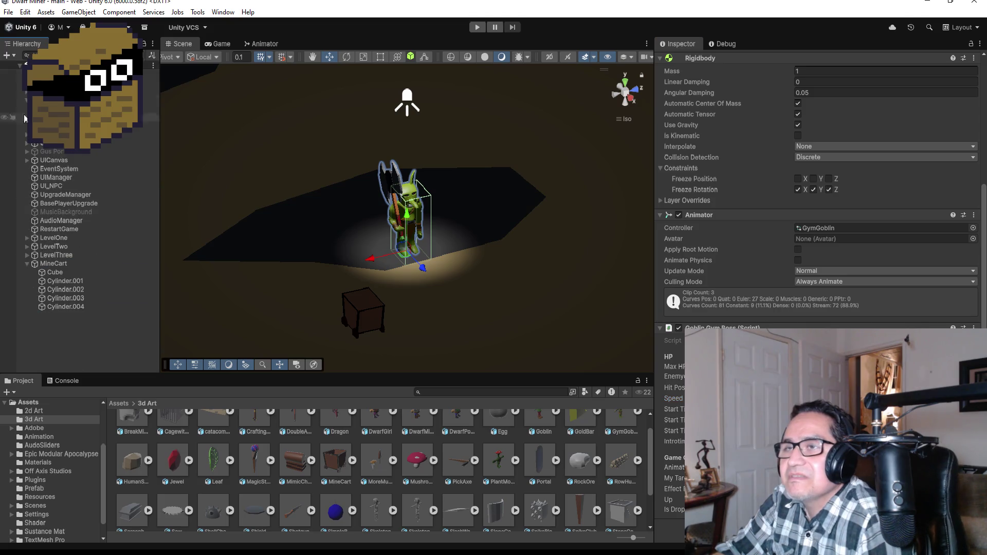
pyautogui.click(9, 12)
pyautogui.click(76, 191)
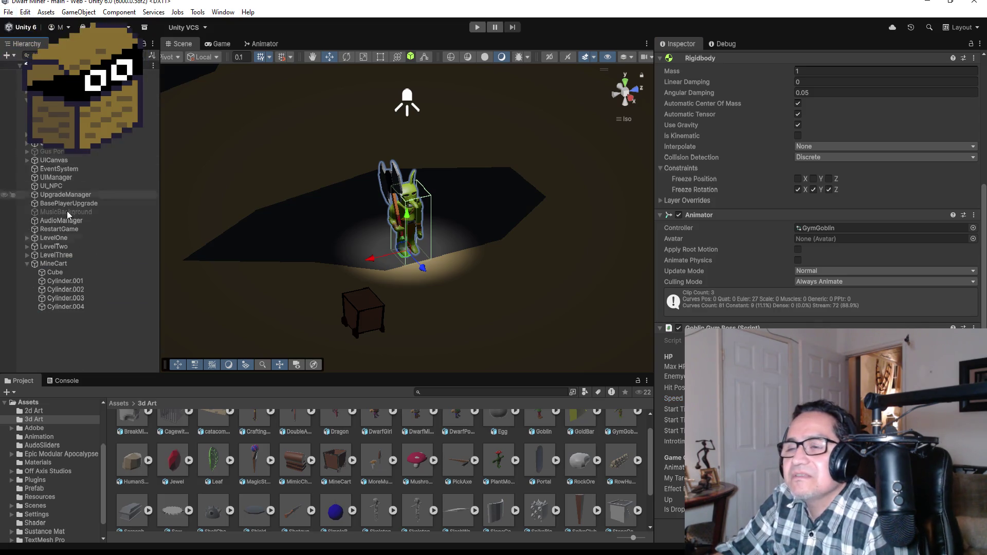